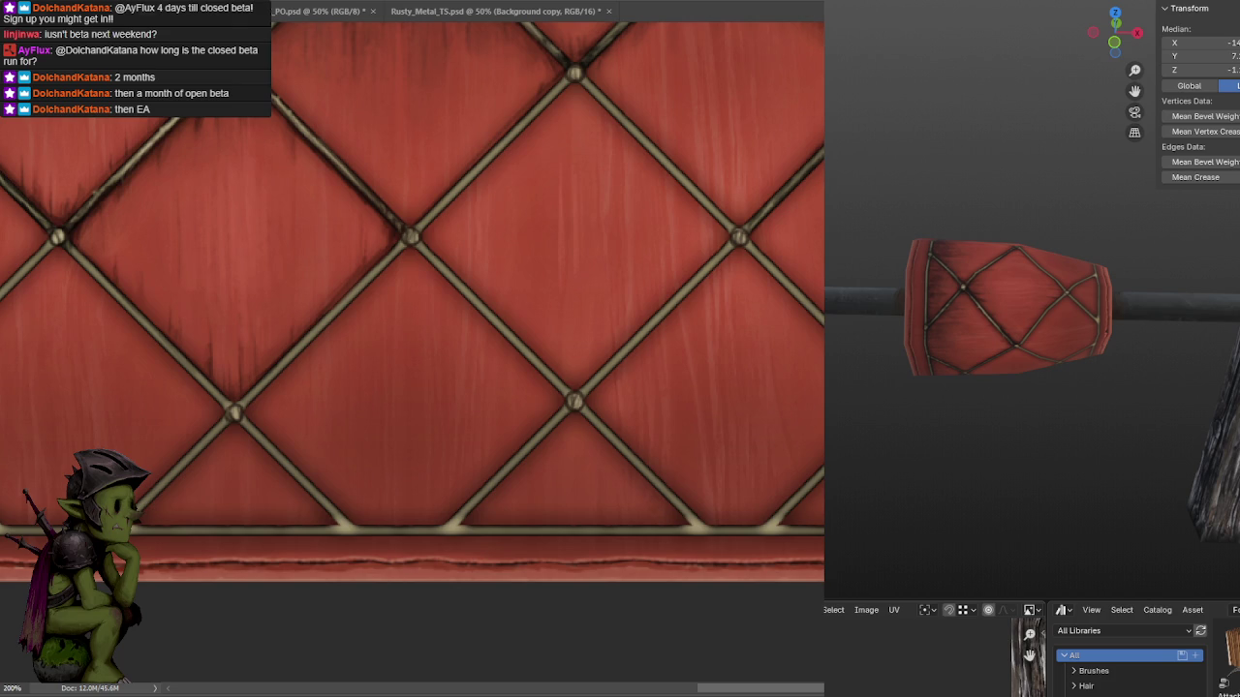
Switch from Photoshop to the YouTube bird video and pause it.
key(alt+Tab)
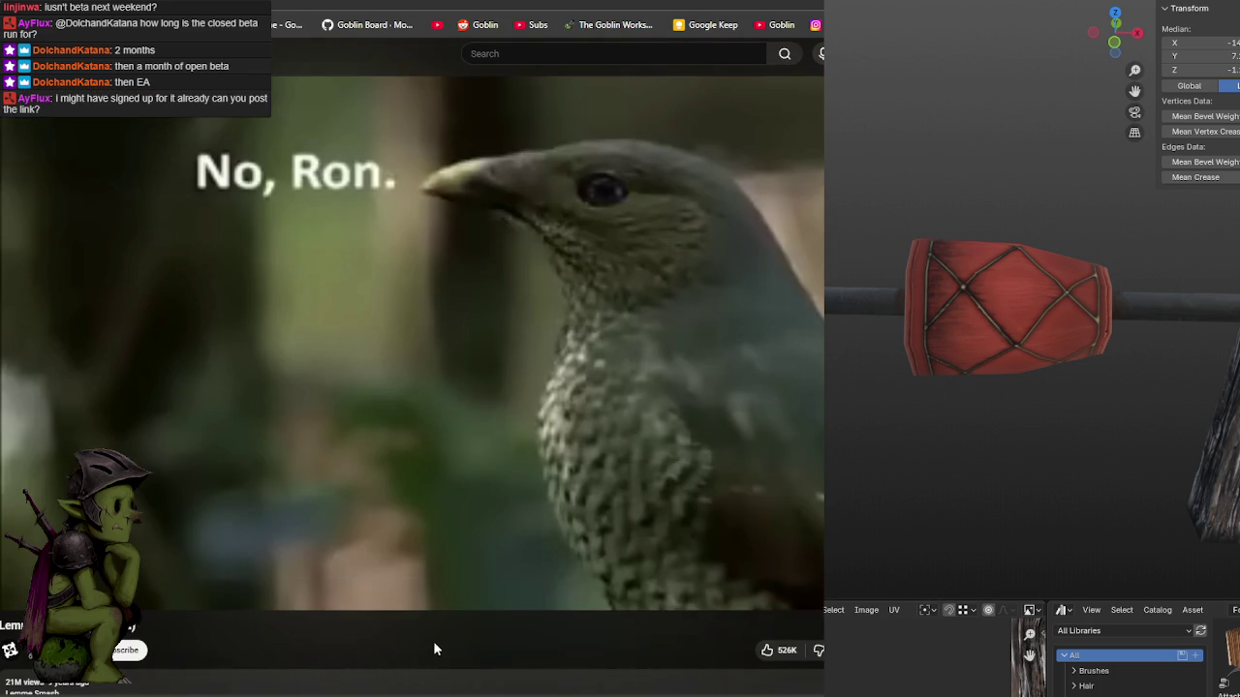
click(566, 469)
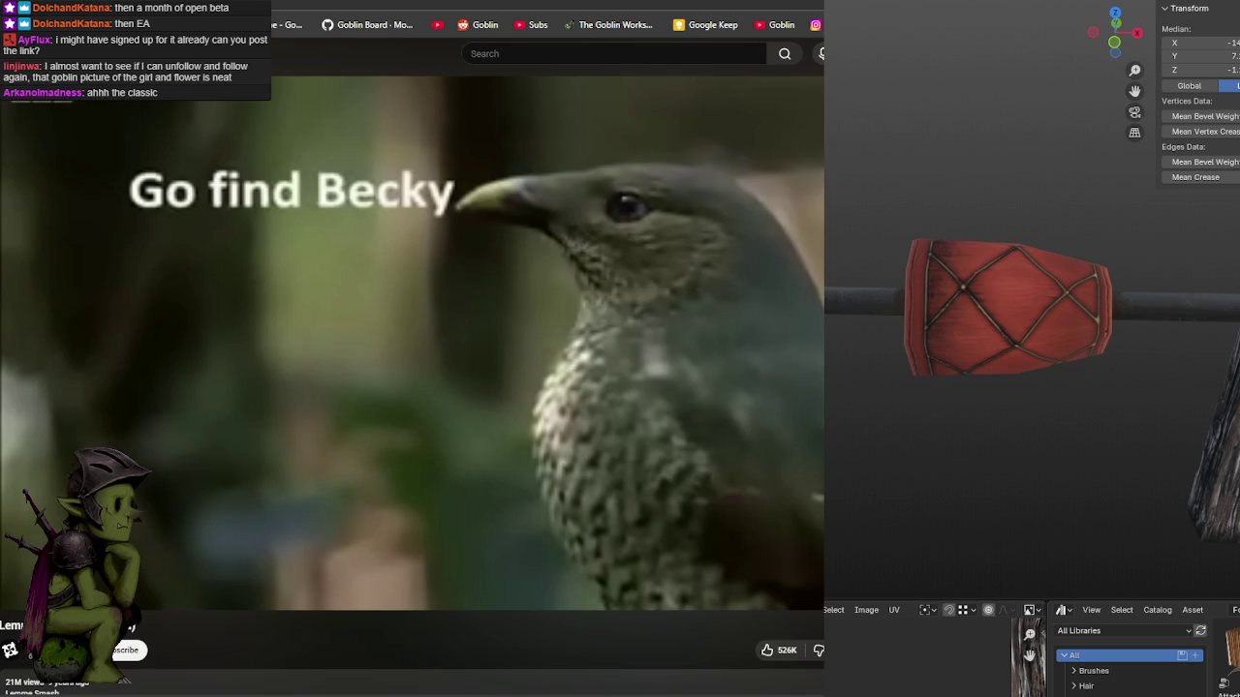
Resume the bird video, let it finish, then return to the hammer texture in Photoshop.
click(395, 274)
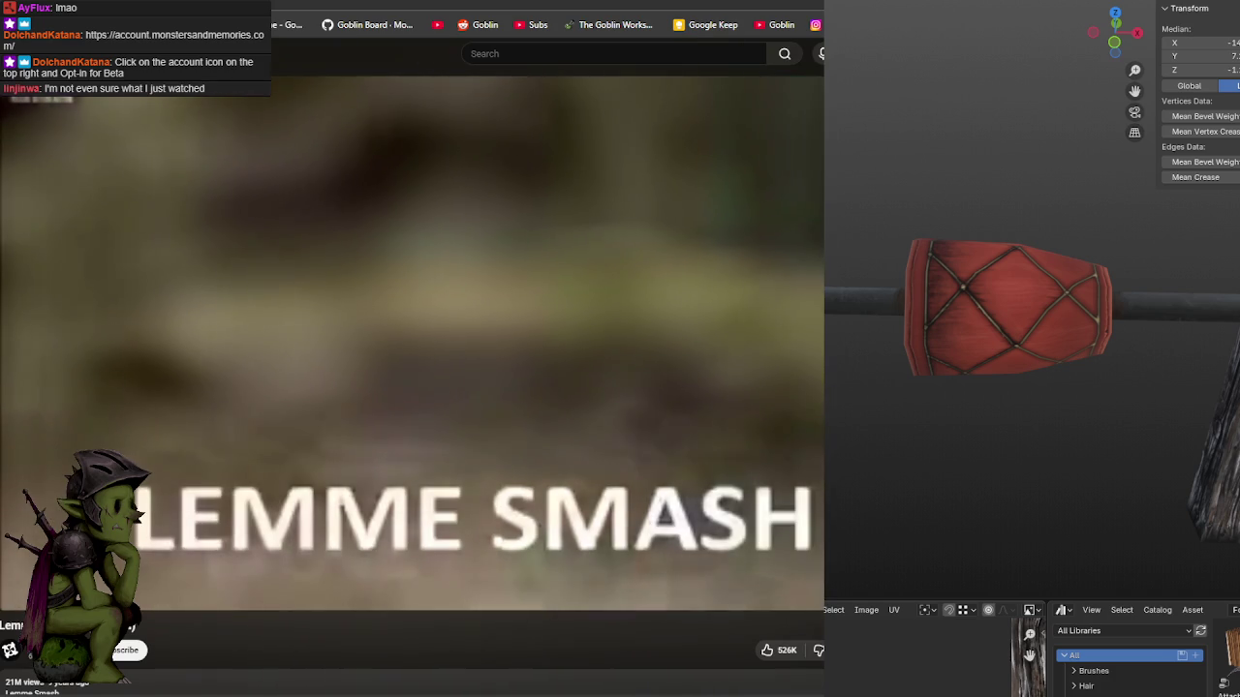
key(alt+Tab)
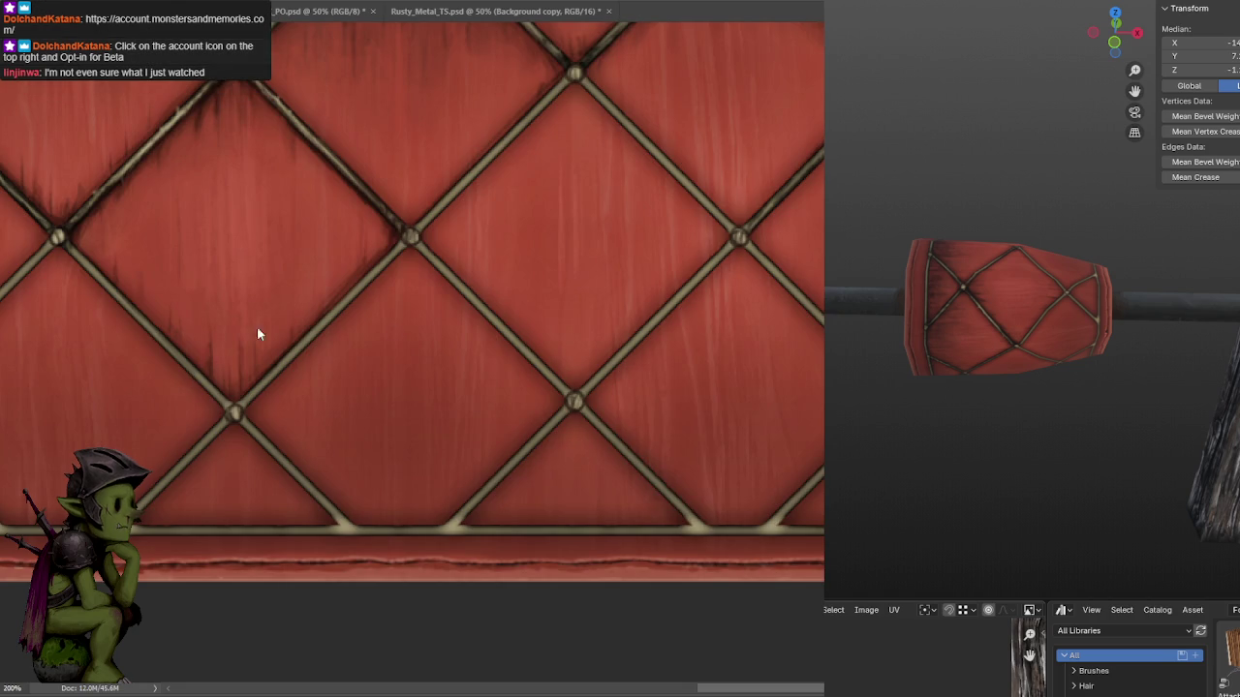
mouse_move(695, 278)
mouse_down()
mouse_move(737, 321)
mouse_move(736, 307)
mouse_up()
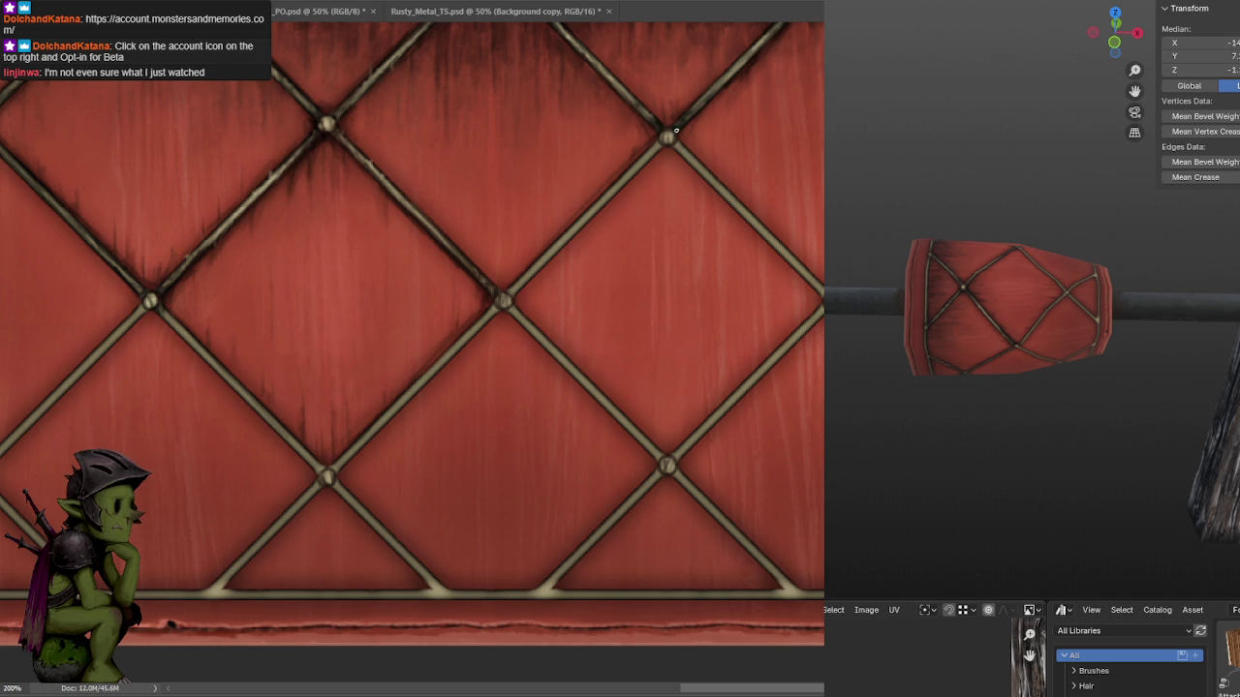
key(ctrl+minus)
key(ctrl+minus)
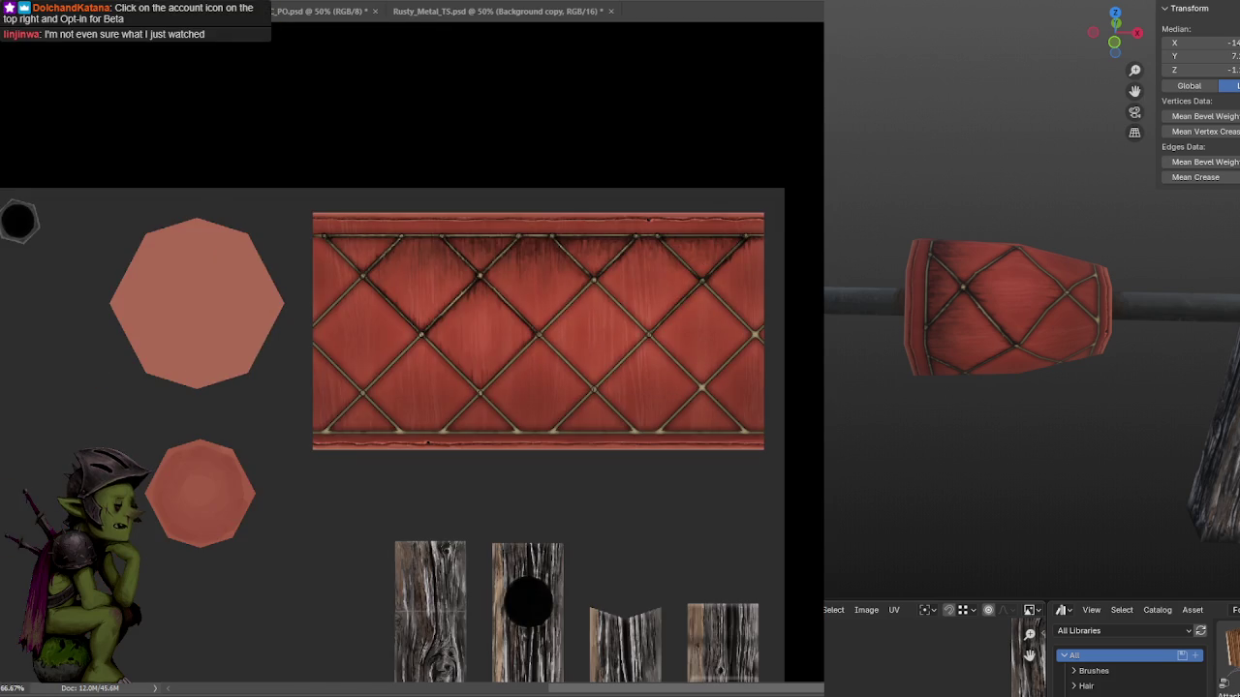
key(ctrl+plus)
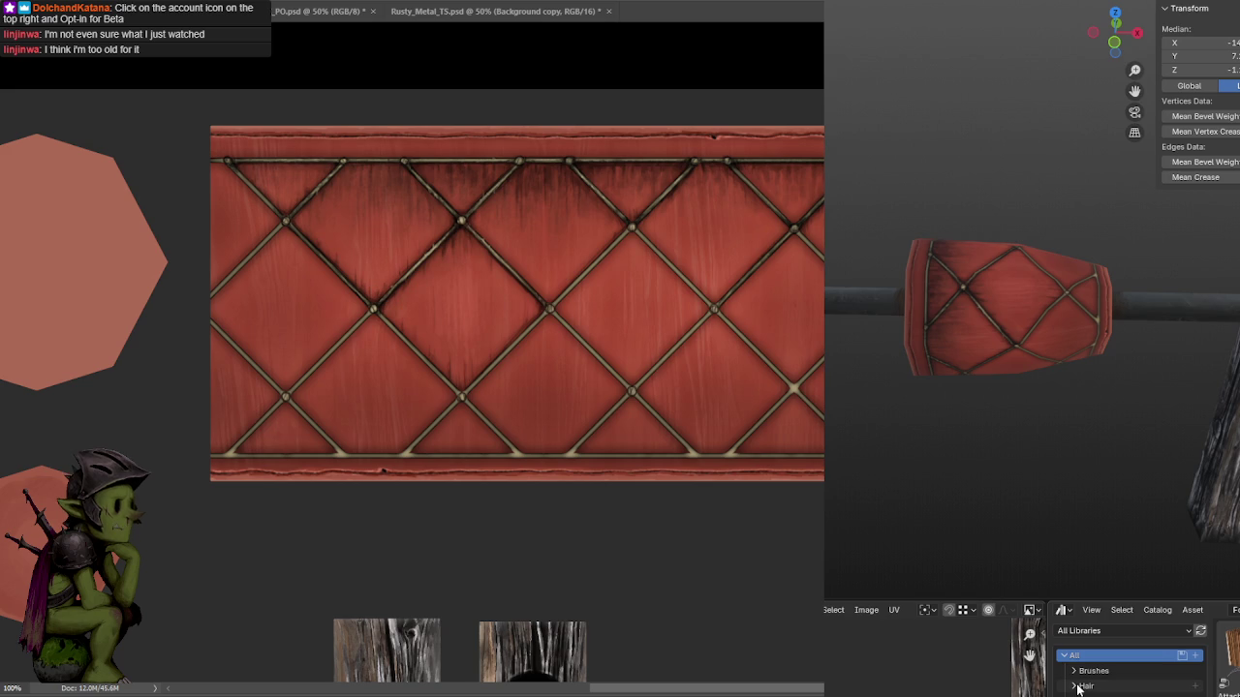
key(ctrl+plus)
drag(707, 156, 738, 175)
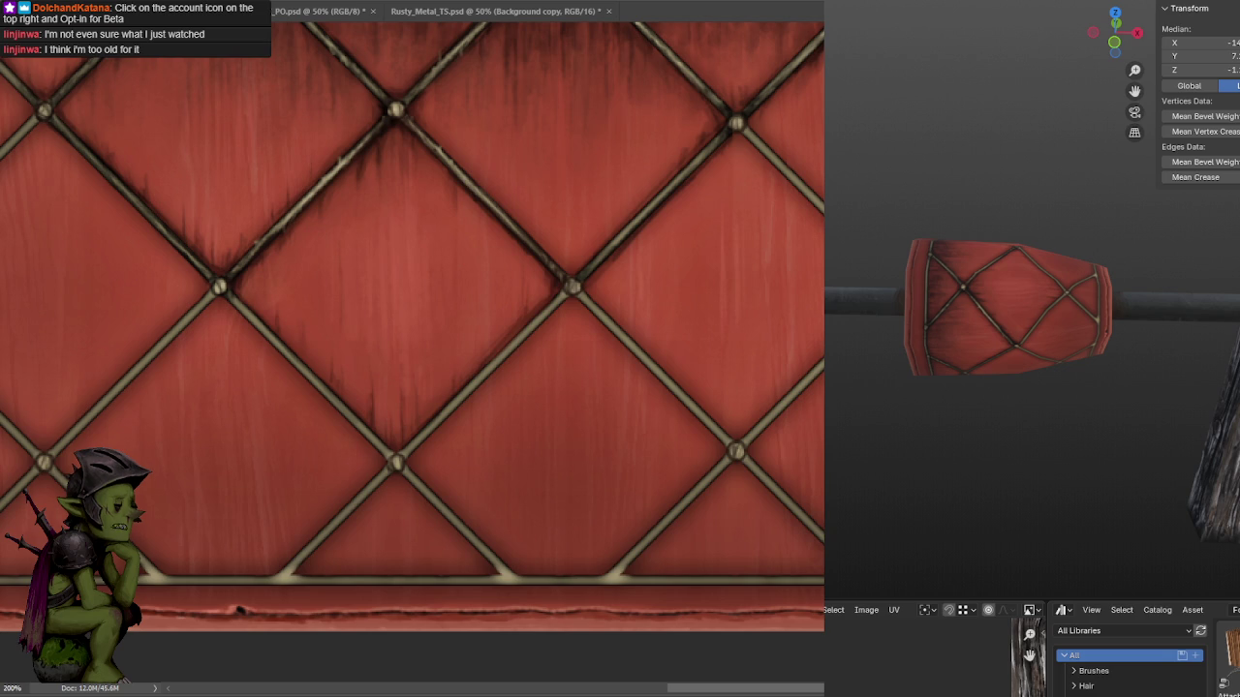
drag(537, 319, 696, 193)
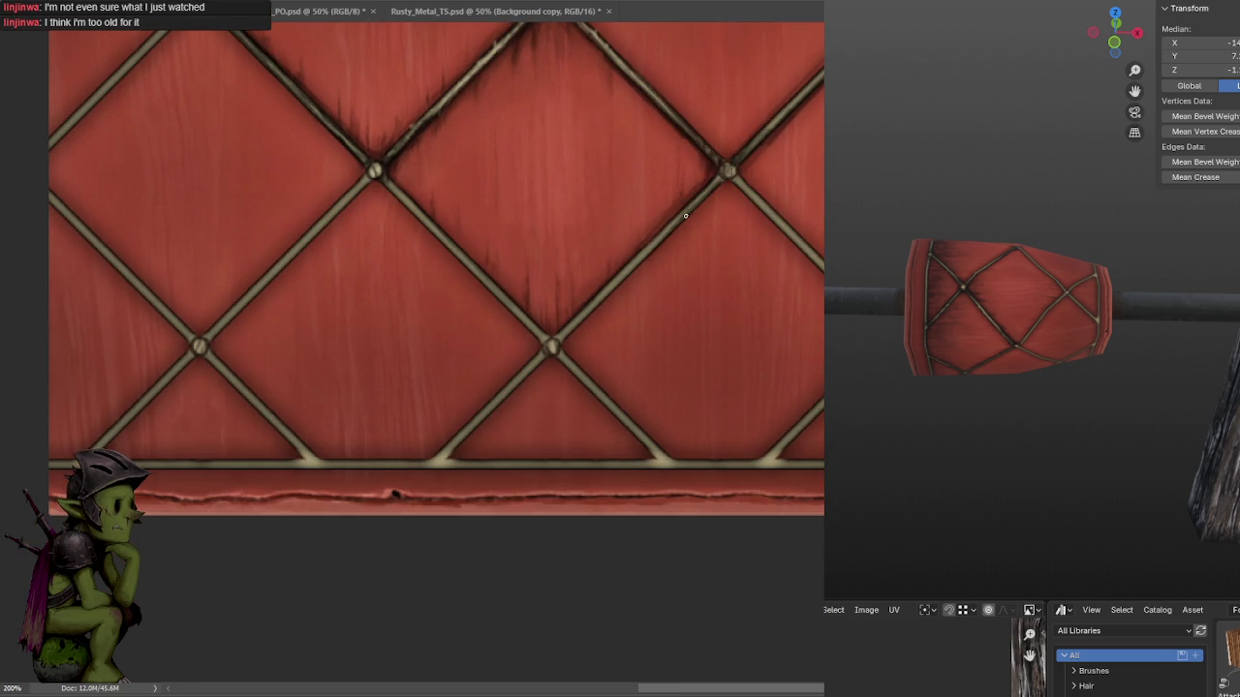
Paint dark grime along a diagonal strap edge below the rivets, panning across the lattice junctions.
drag(590, 310, 669, 218)
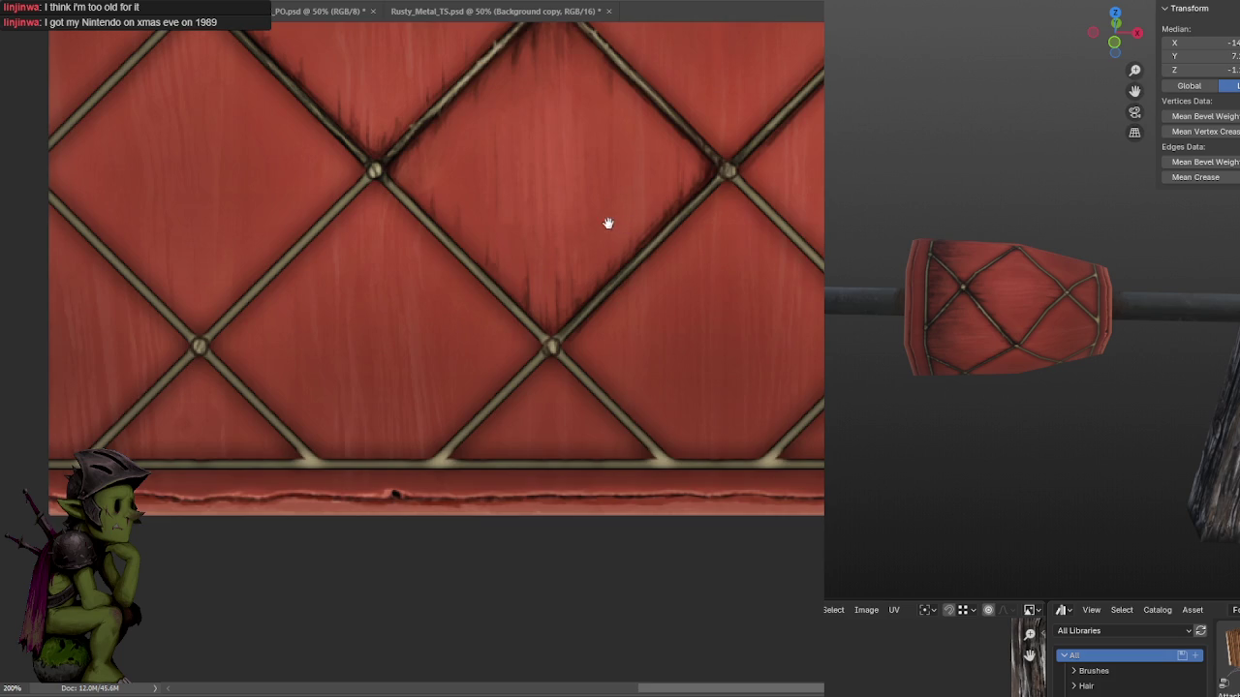
drag(614, 222, 722, 128)
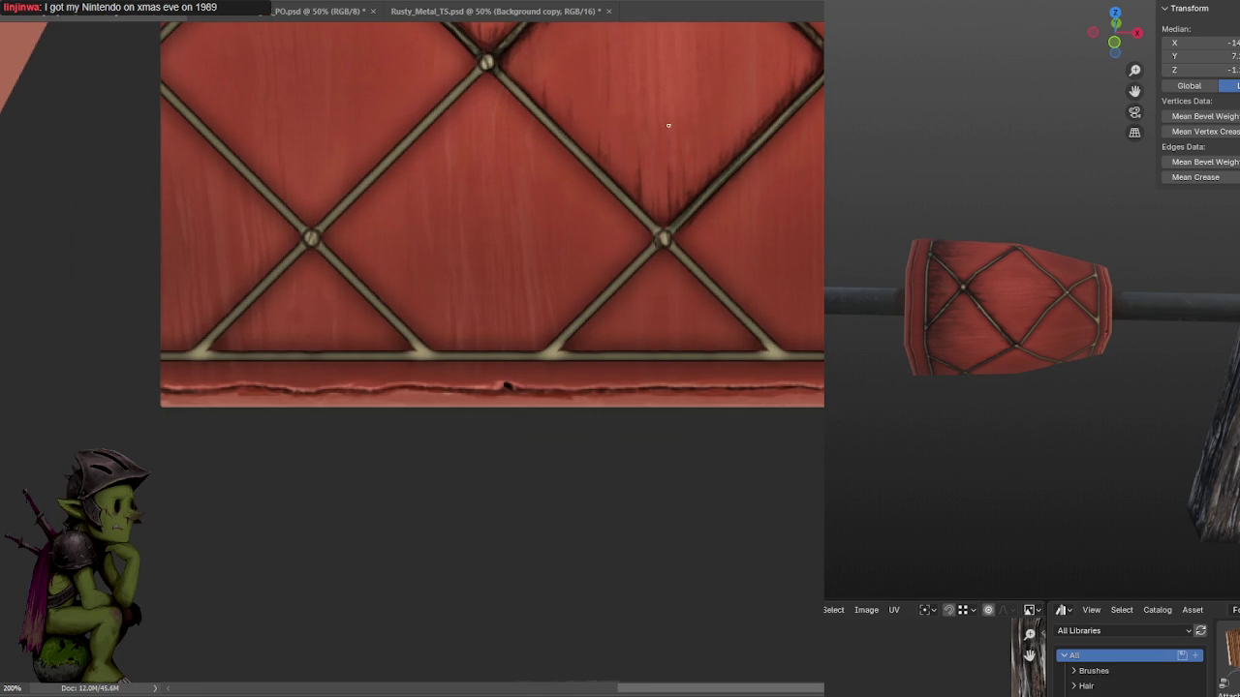
drag(669, 126, 645, 277)
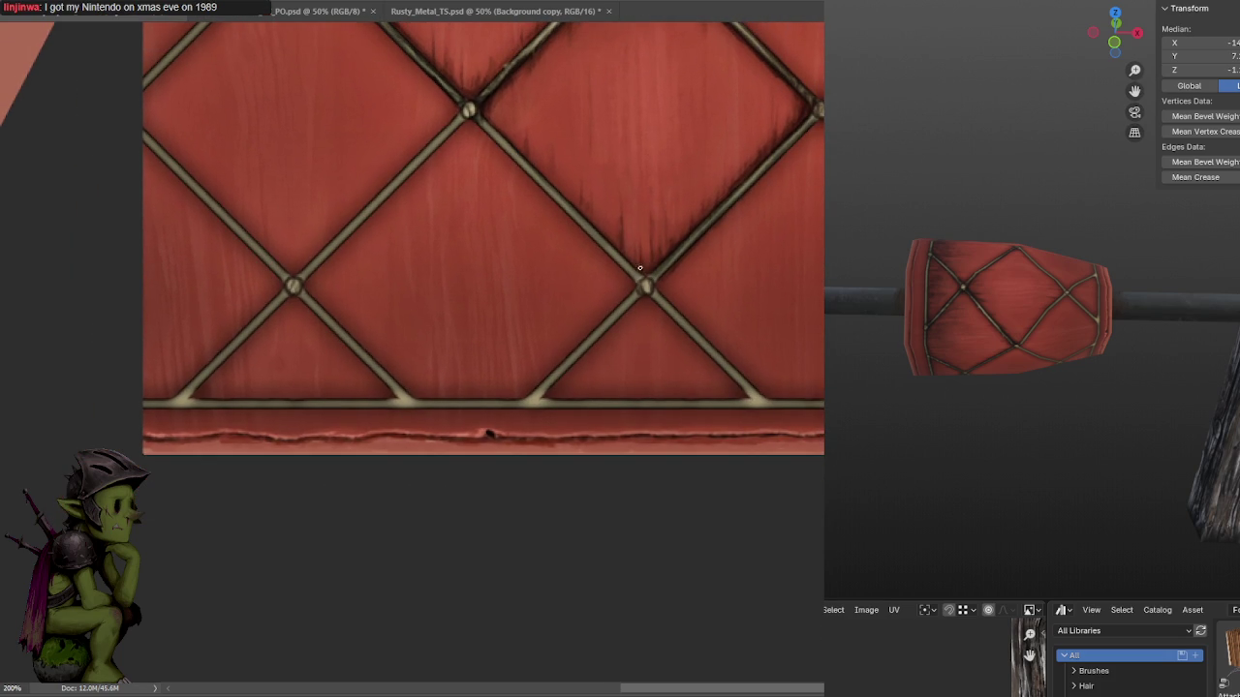
drag(636, 257, 641, 272)
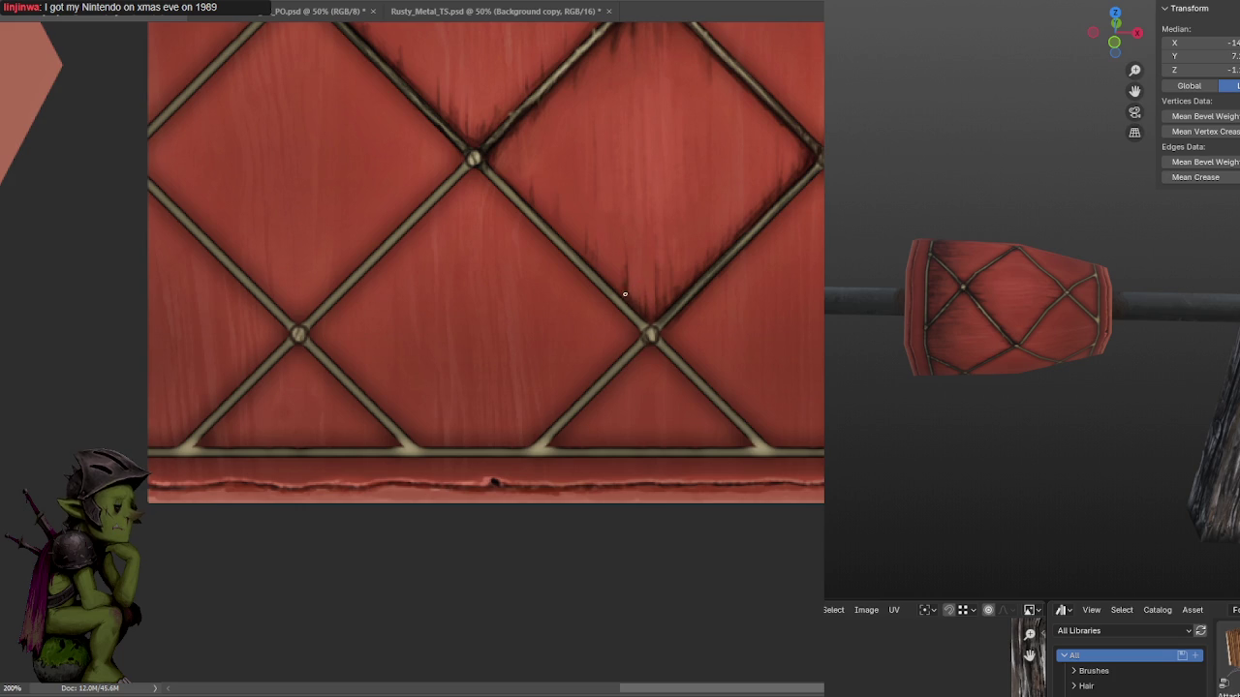
drag(646, 226, 646, 298)
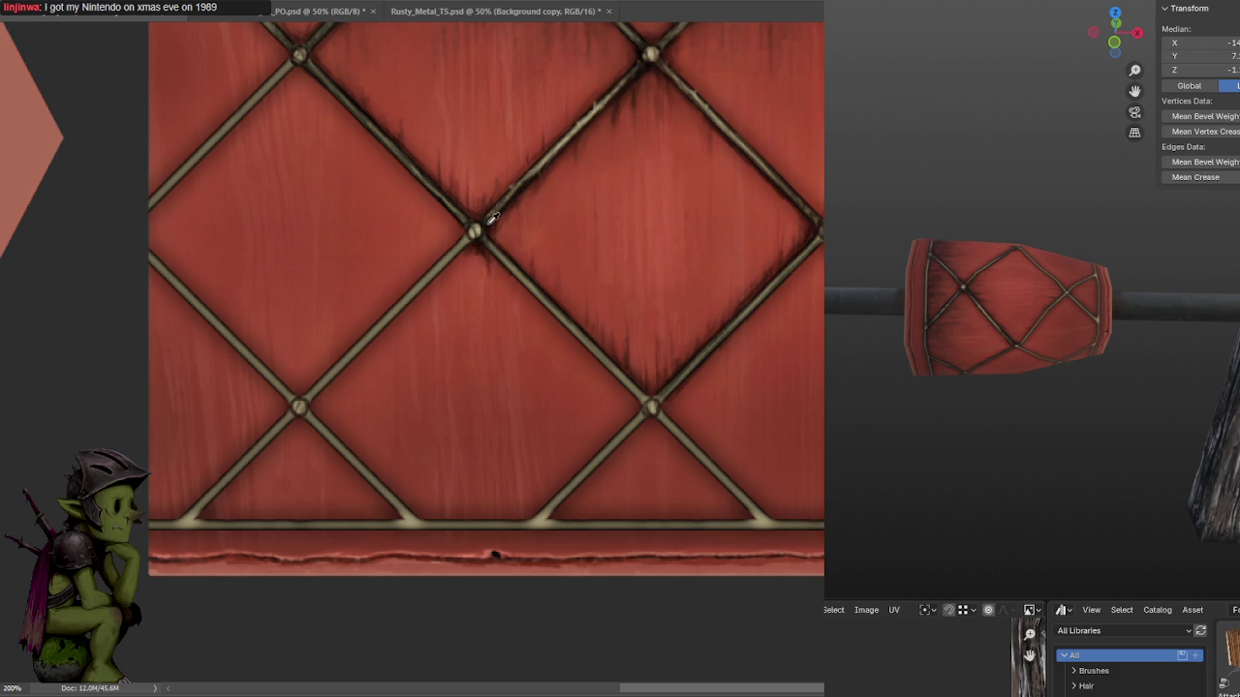
mouse_move(469, 248)
mouse_down()
mouse_move(678, 203)
mouse_move(733, 172)
mouse_up()
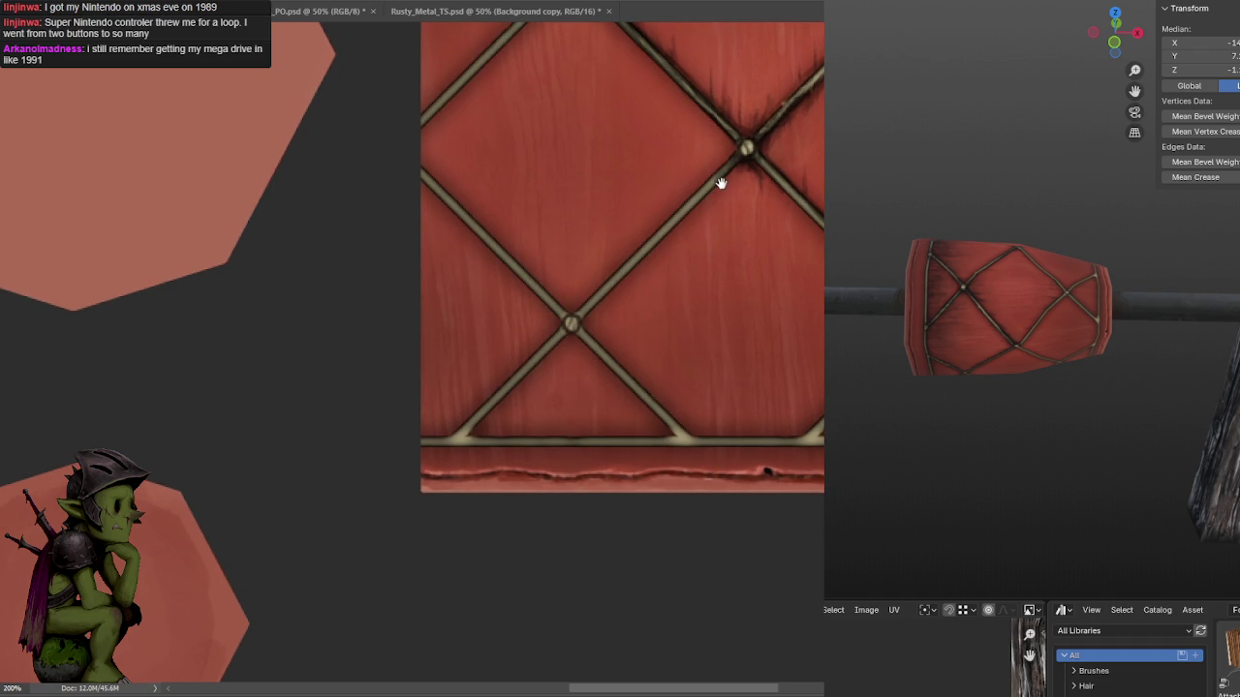
Brush grime on more diagonal straps and paint a rivet where a strap meets the bottom band.
drag(722, 181, 747, 166)
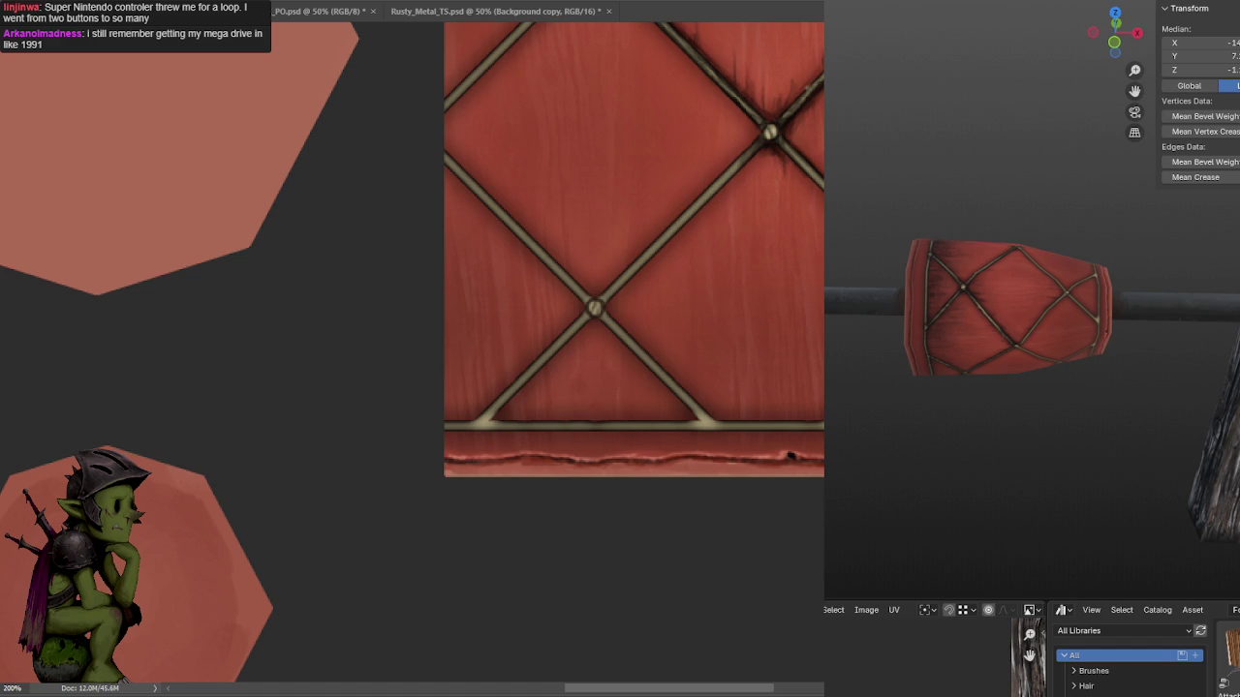
drag(755, 158, 778, 125)
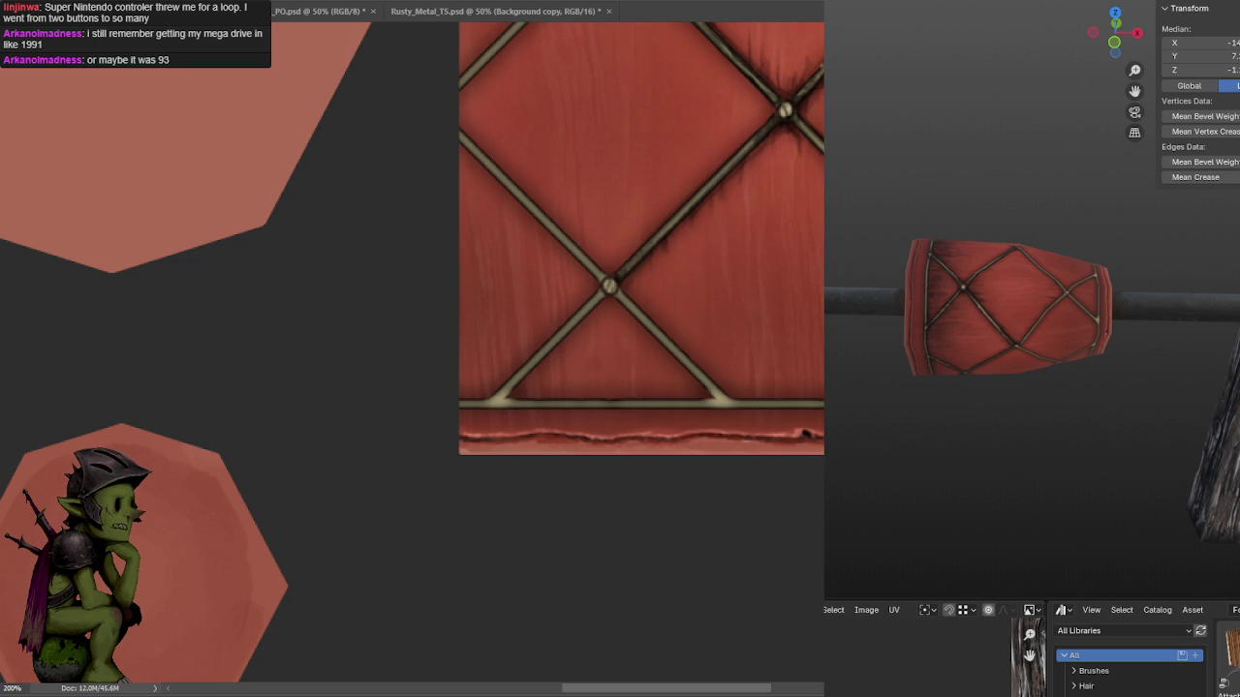
drag(783, 111, 679, 99)
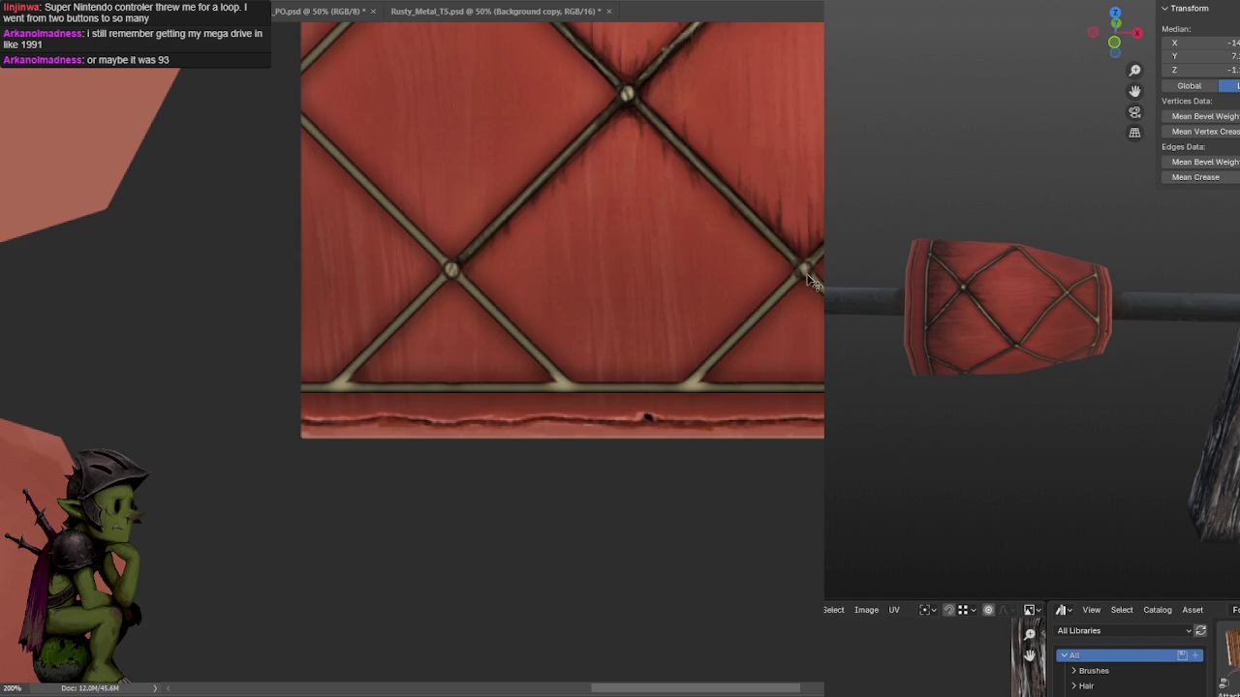
drag(758, 320, 790, 266)
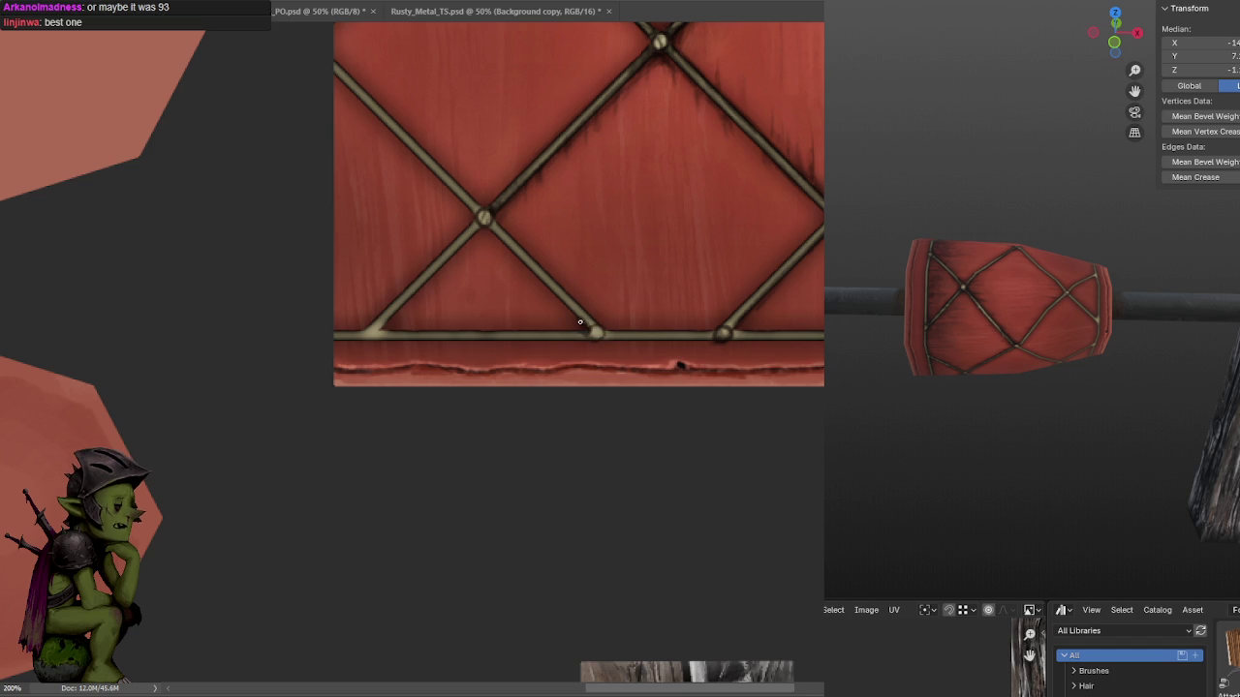
drag(581, 275, 620, 307)
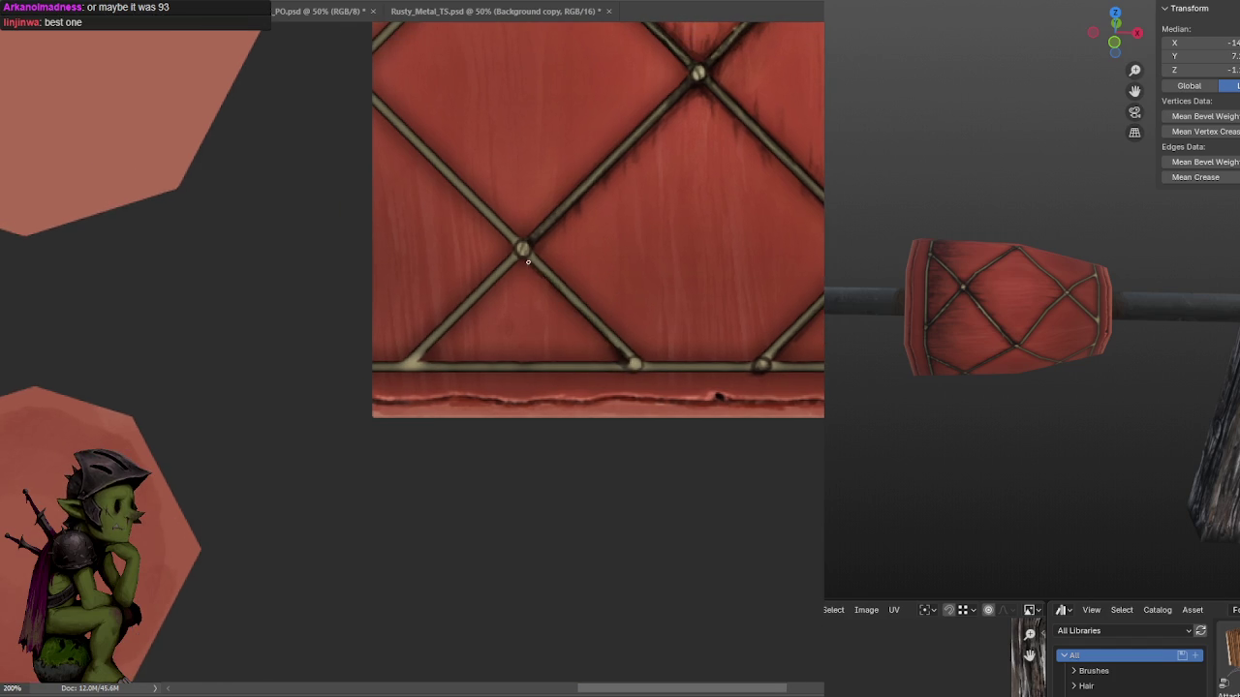
drag(571, 274, 696, 284)
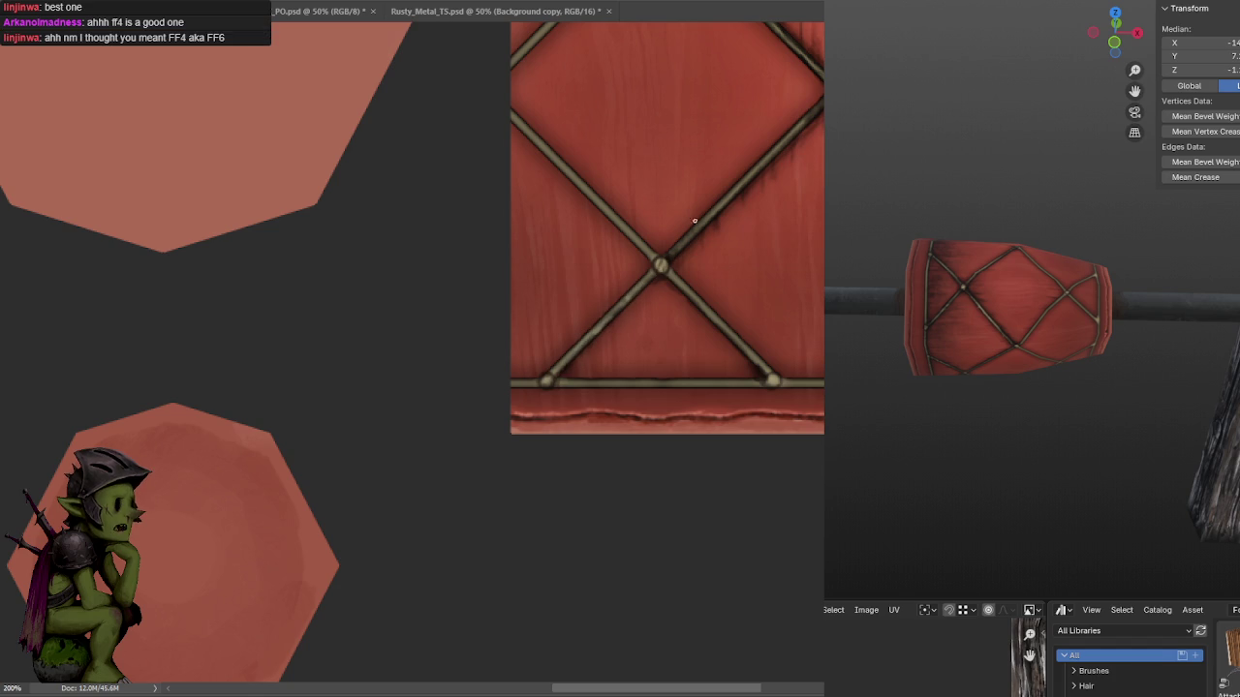
Zoom onto the bottom band and darken the horizontal metal band toward the right edge.
drag(681, 233, 604, 269)
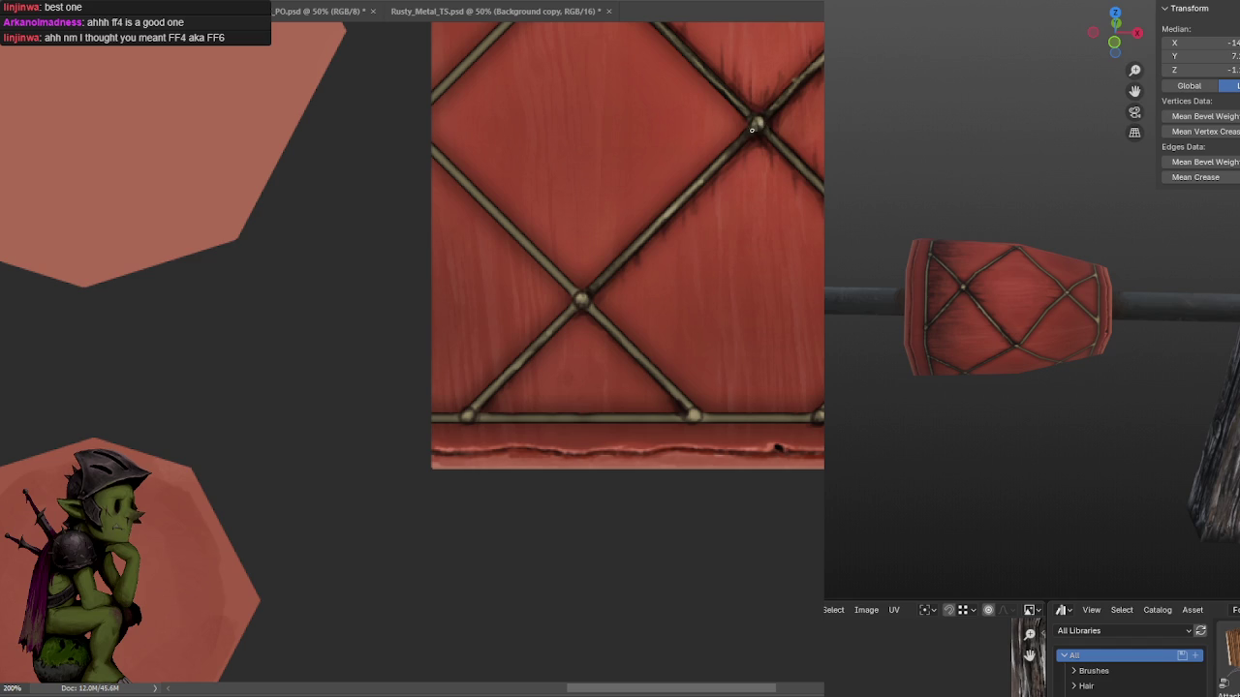
scroll(760, 133, down, 2)
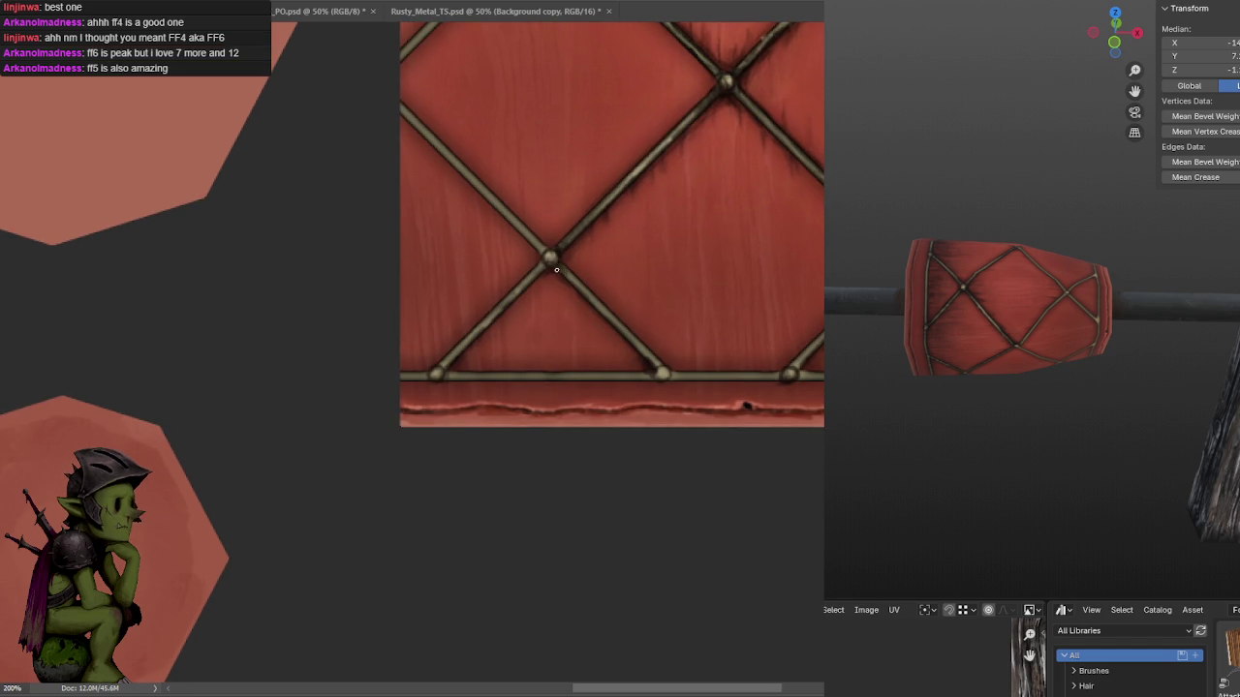
scroll(658, 333, down, 1)
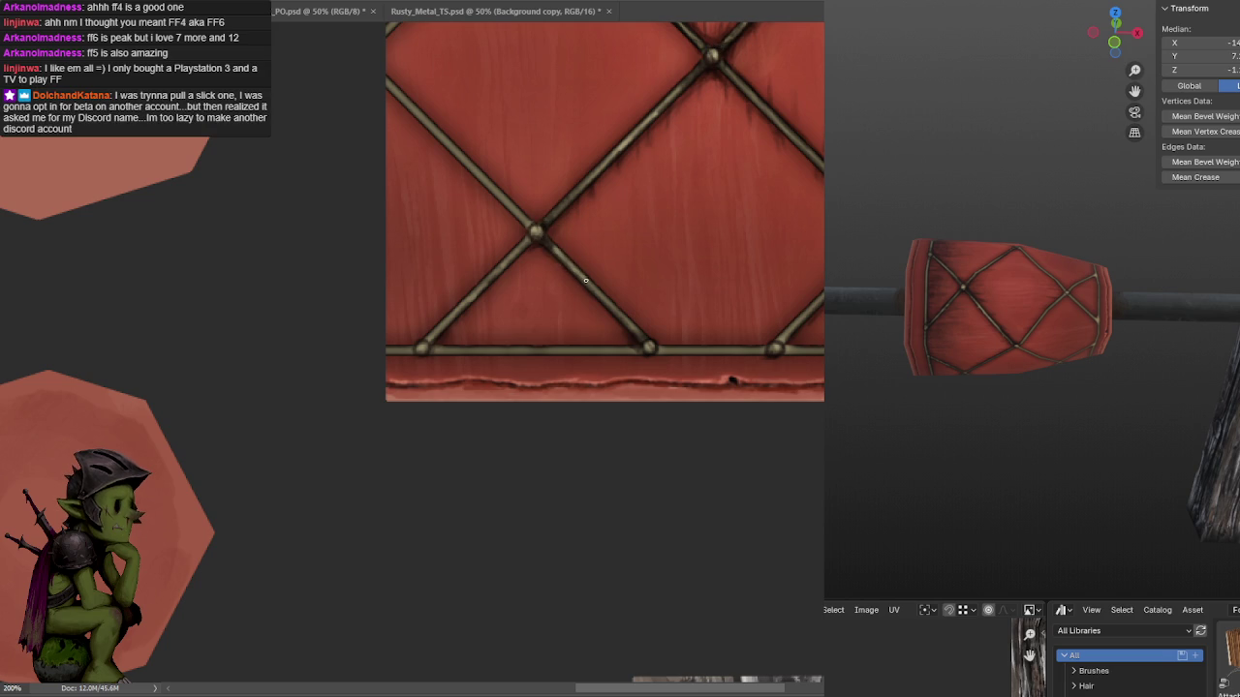
drag(641, 288, 604, 238)
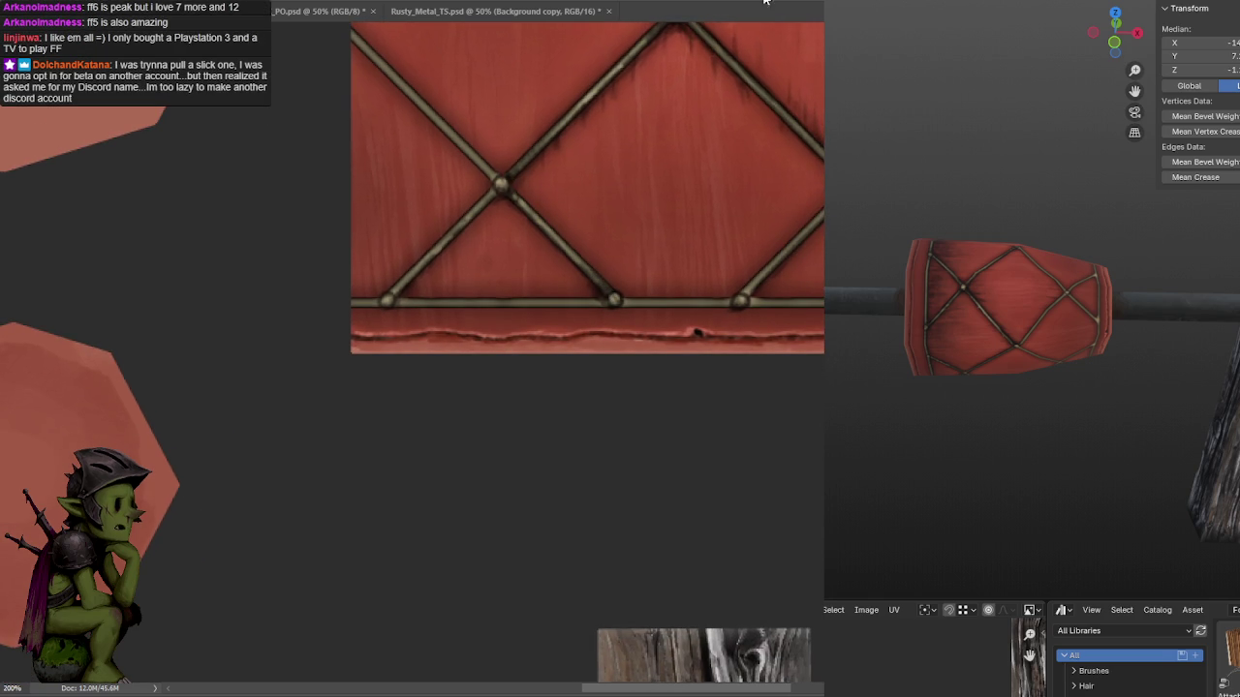
drag(650, 122, 622, 210)
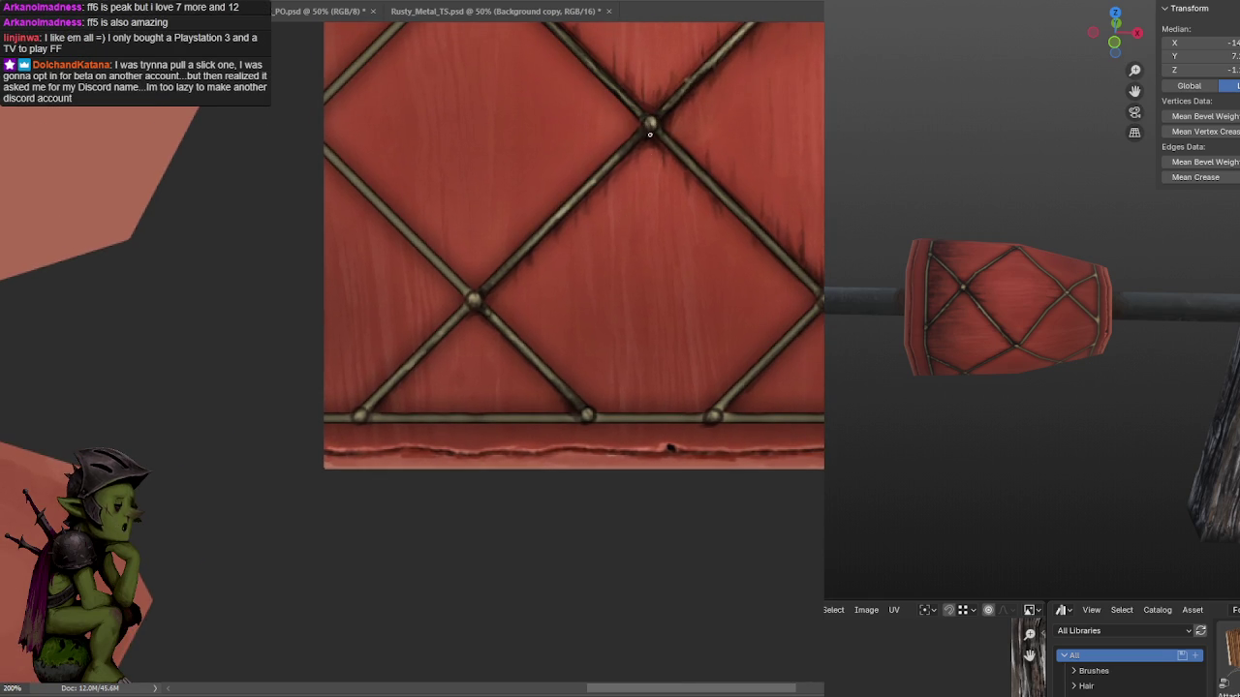
drag(654, 140, 653, 89)
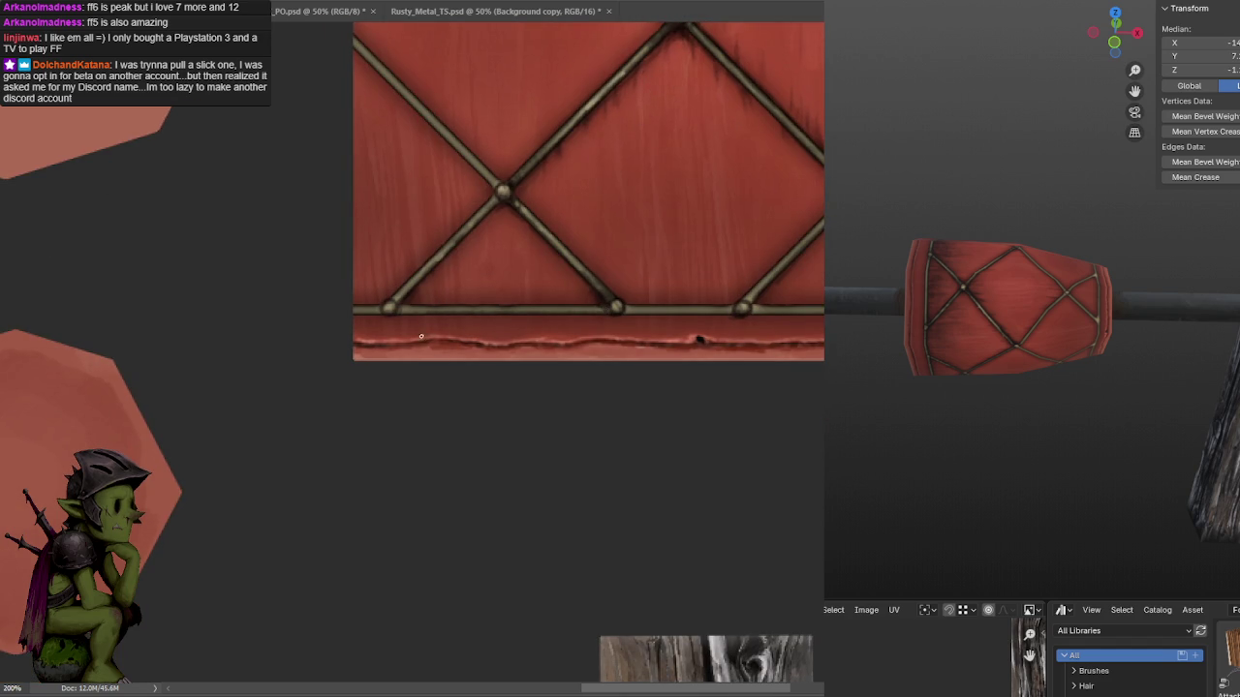
mouse_move(623, 311)
mouse_down()
mouse_move(823, 311)
mouse_move(613, 324)
mouse_up()
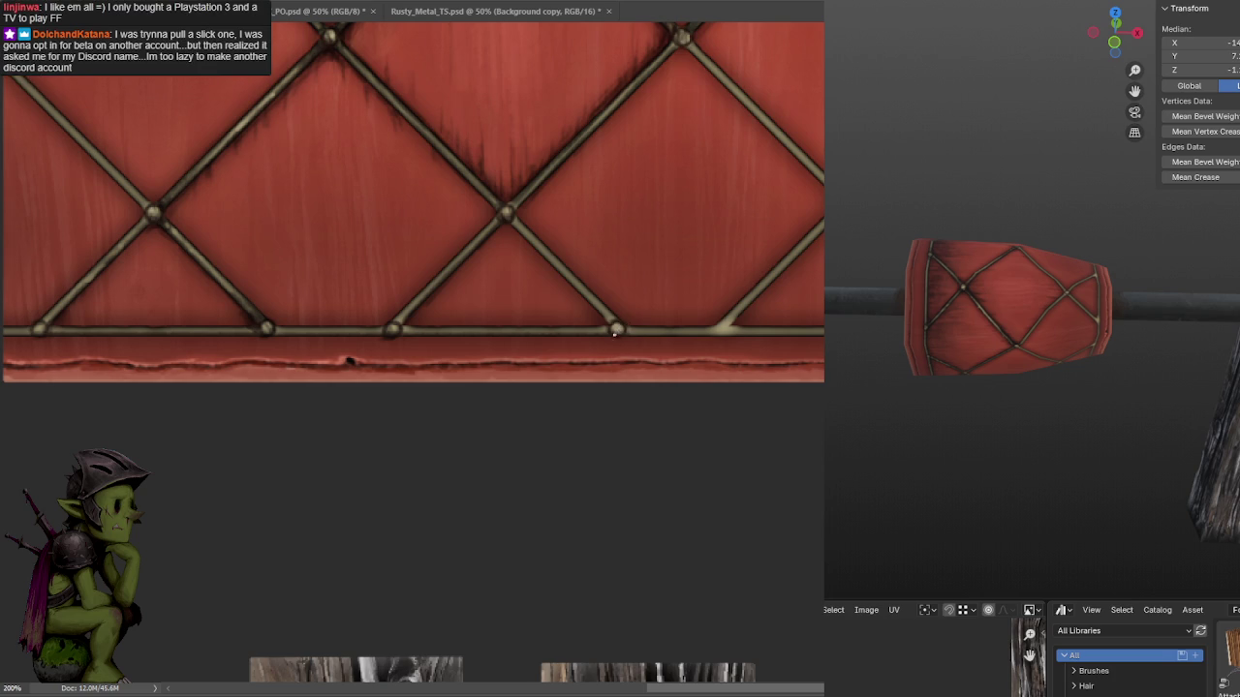
Zoom and pan along the bottom bar to inspect the lattice joints toward the left edge.
alt+scroll(649, 291, down, 5)
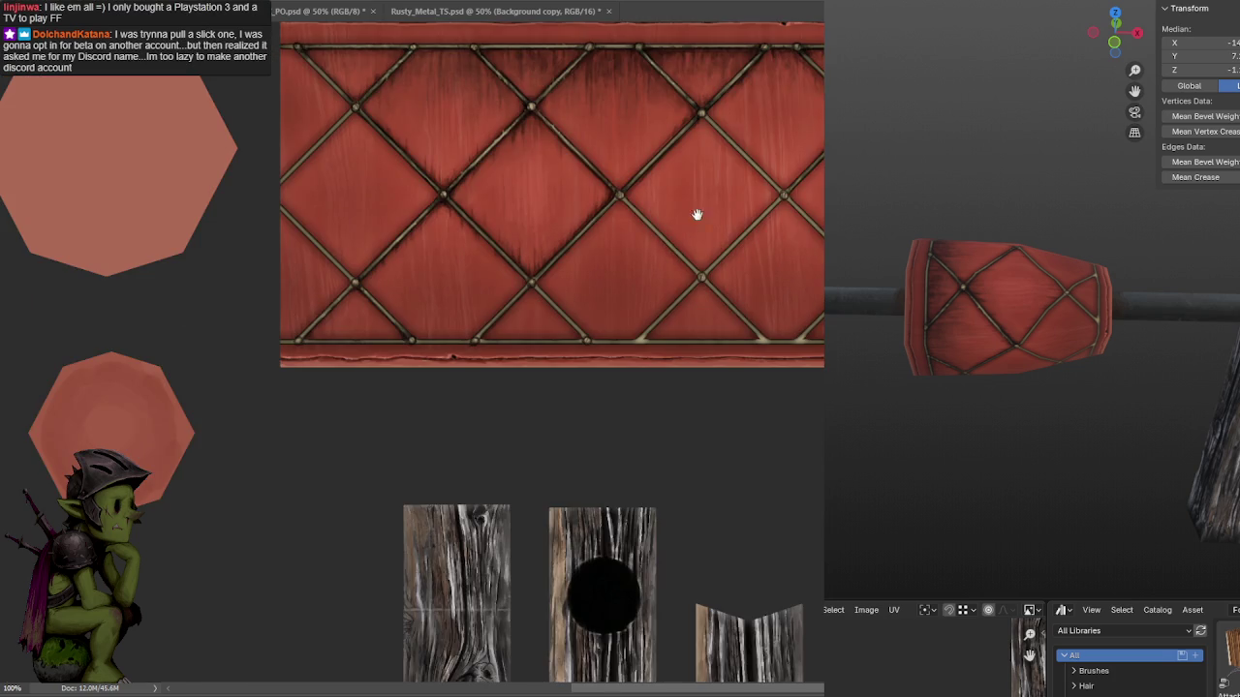
alt+scroll(700, 194, up, 1)
alt+scroll(697, 240, up, 3)
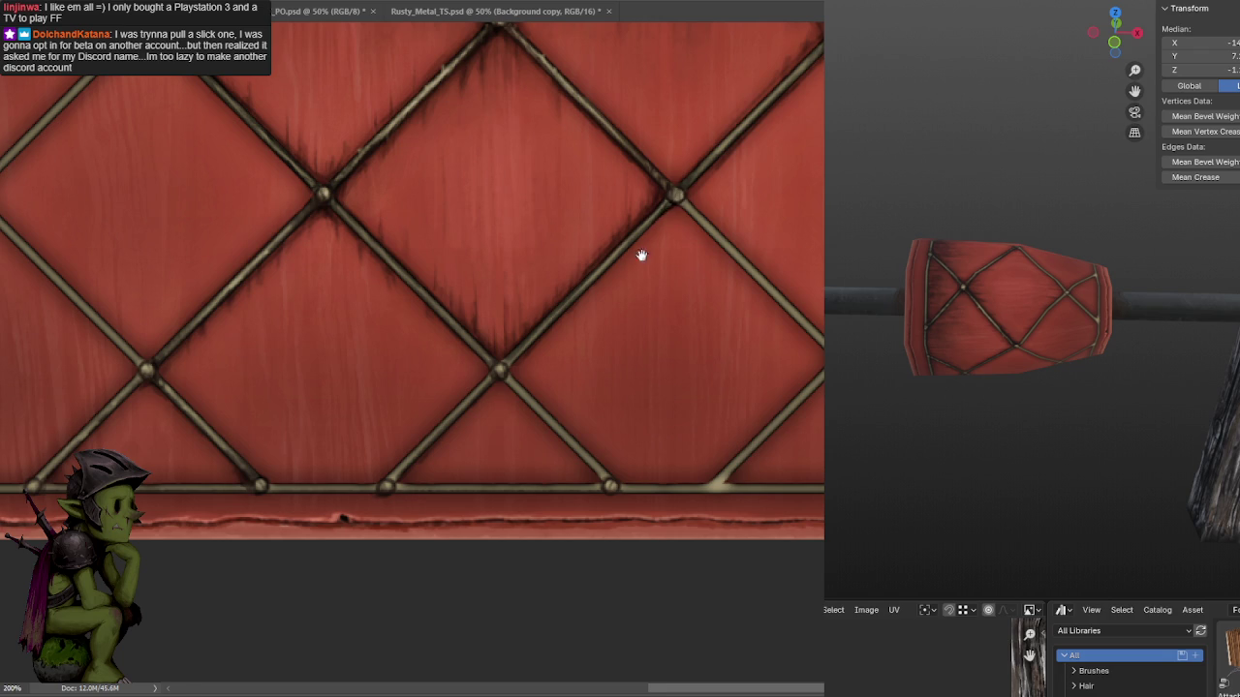
drag(668, 211, 736, 171)
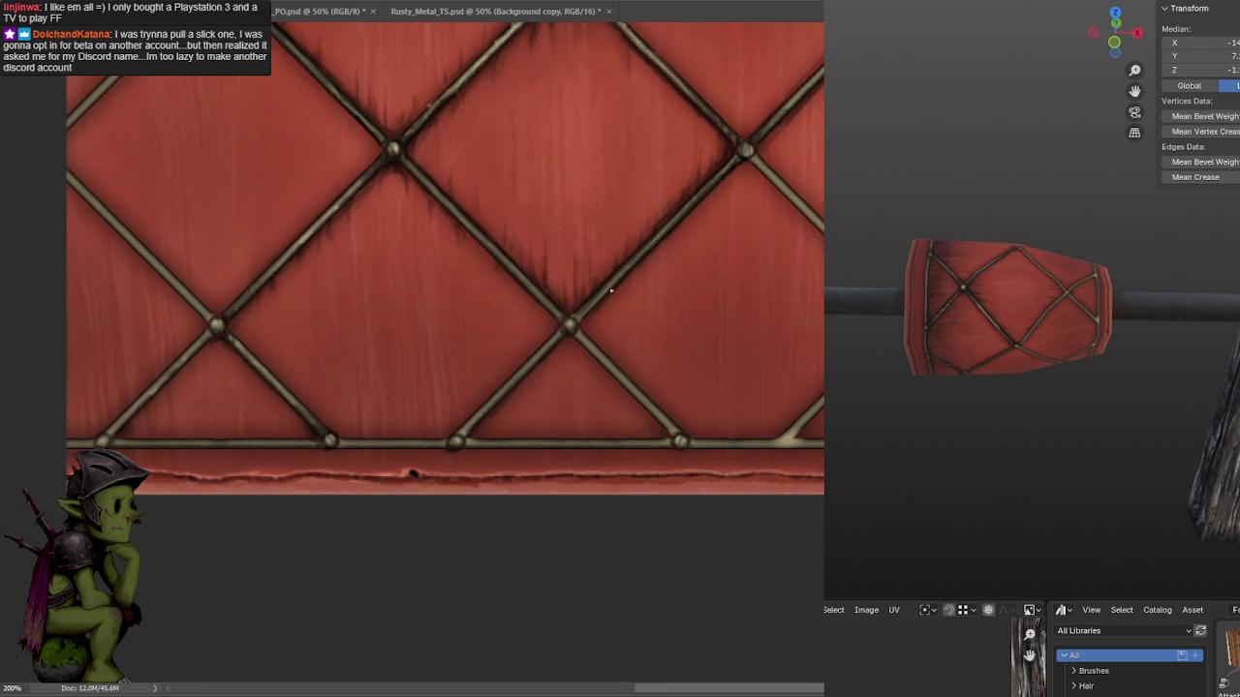
mouse_move(614, 280)
mouse_down()
mouse_move(603, 213)
mouse_move(428, 381)
mouse_up()
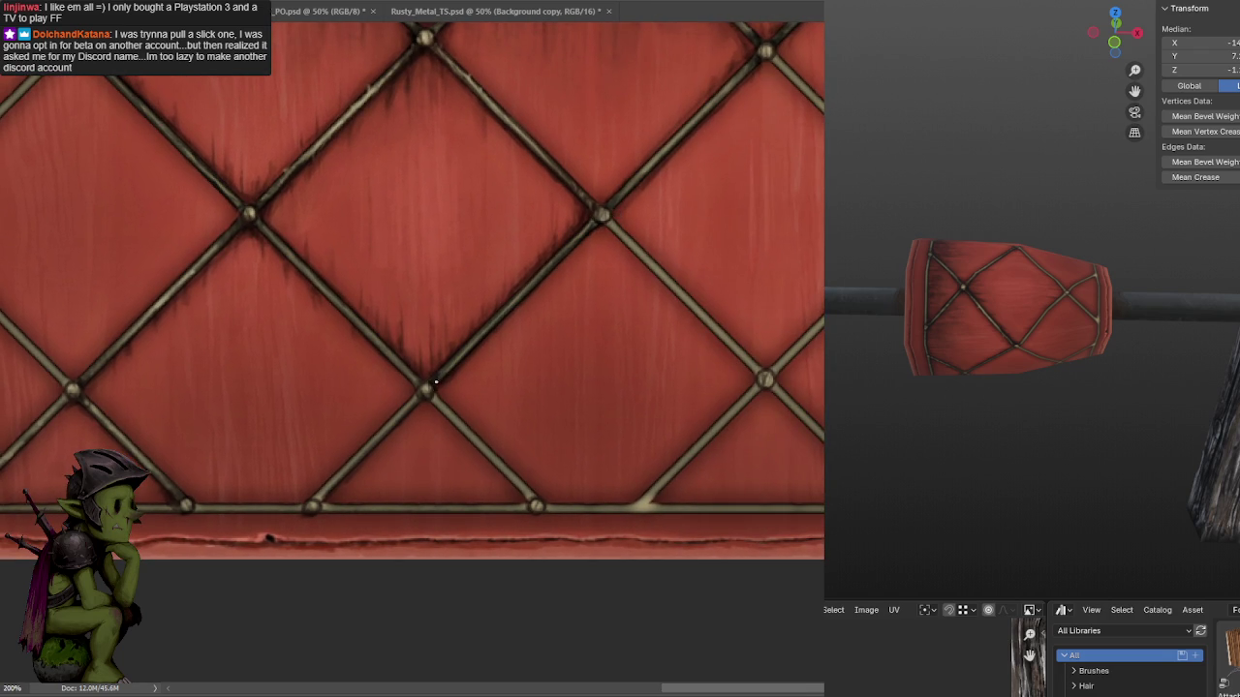
drag(422, 397, 618, 263)
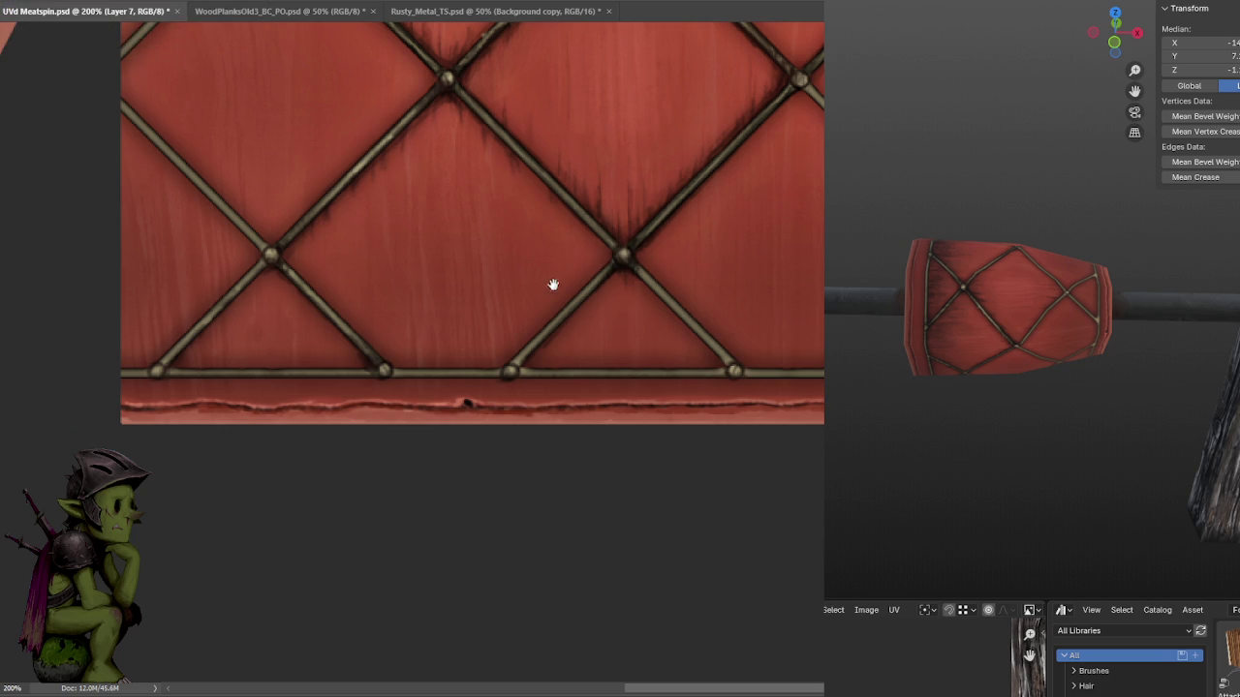
drag(562, 269, 534, 342)
Paint thin dark grime strokes and a drip along and just above the bottom metal bar.
alt+scroll(534, 343, down, 1)
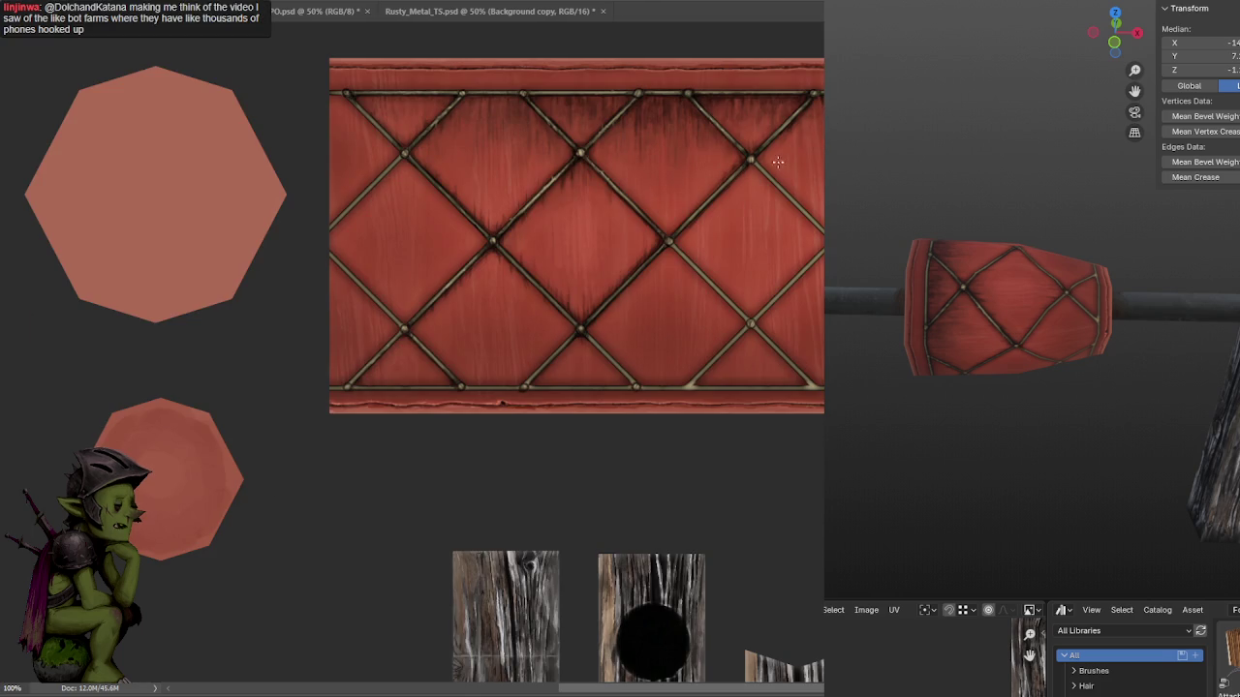
drag(780, 206, 744, 156)
alt+scroll(745, 156, up, 1)
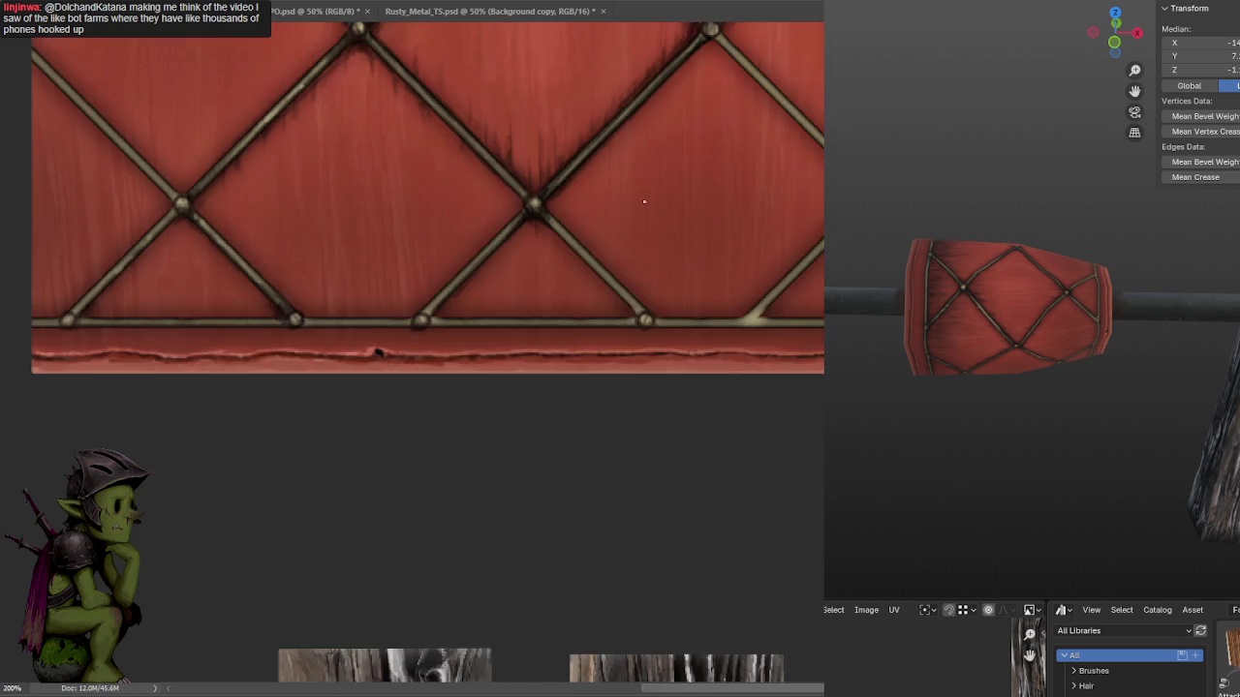
drag(636, 191, 694, 252)
drag(585, 271, 672, 212)
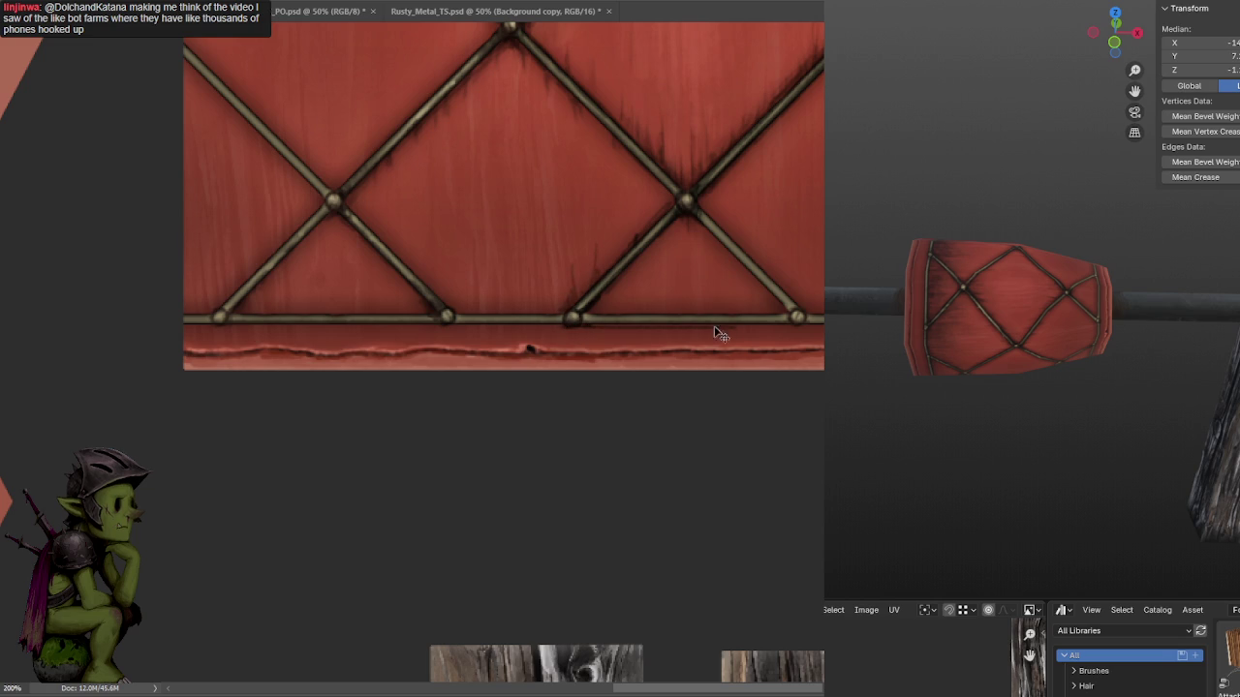
drag(790, 326, 765, 321)
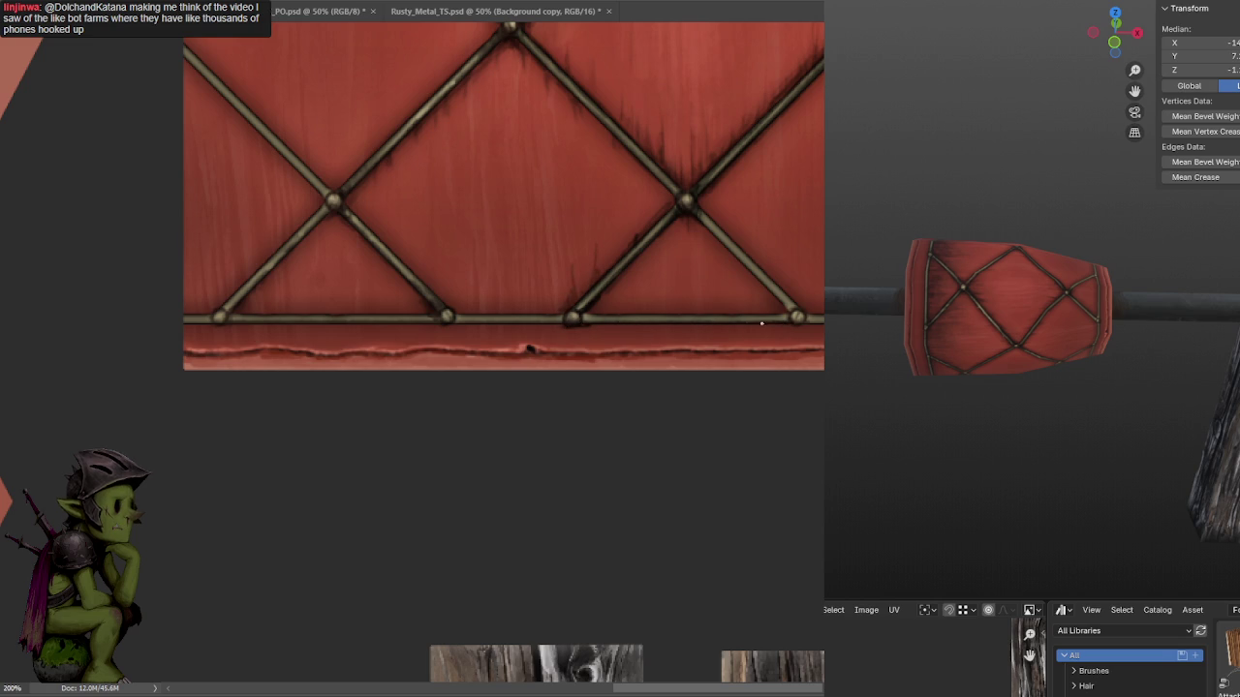
drag(658, 327, 683, 327)
drag(590, 315, 584, 317)
mouse_move(671, 311)
mouse_down()
mouse_move(724, 312)
mouse_move(678, 316)
mouse_up()
drag(683, 290, 680, 311)
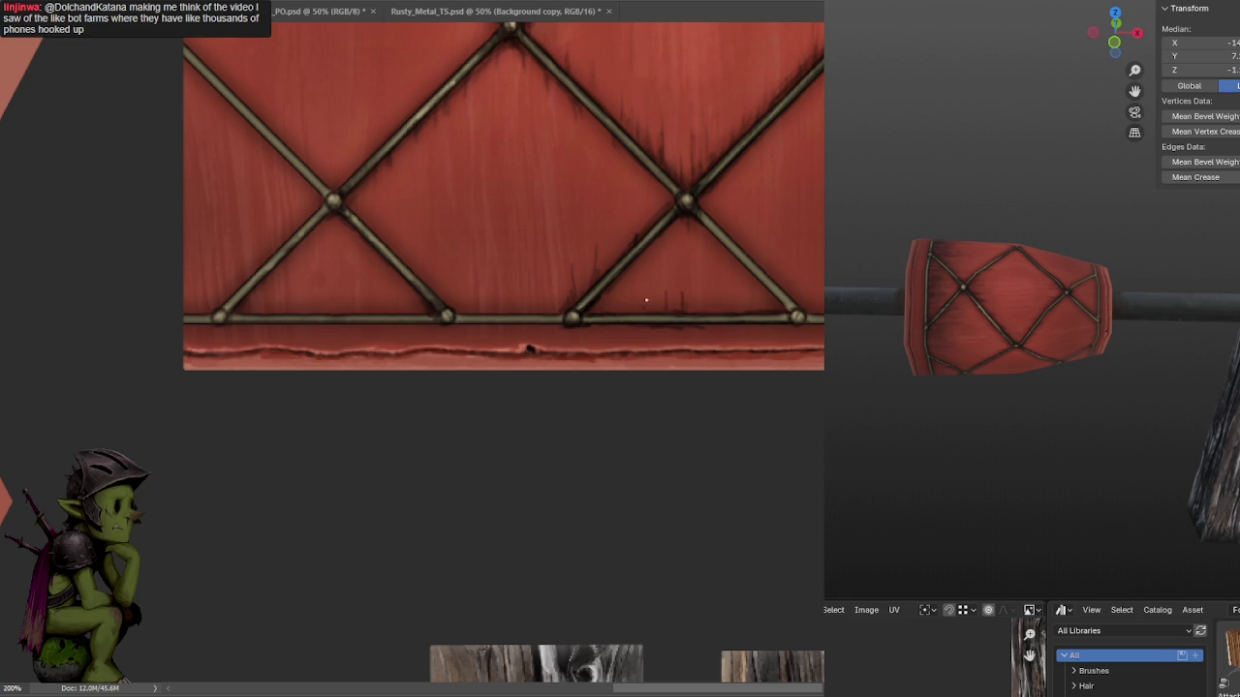
alt+scroll(644, 312, down, 2)
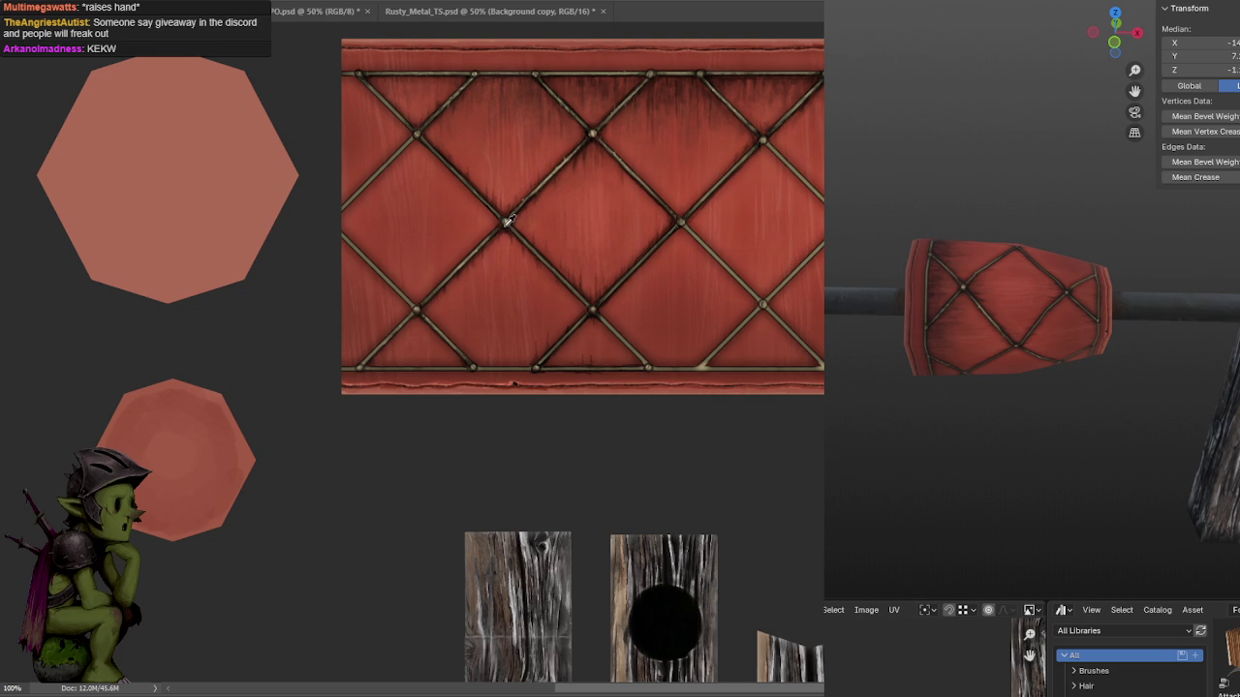
Save the hammer texture document with Ctrl+S, then zoom back in to 200%.
mouse_move(531, 154)
mouse_down()
mouse_move(595, 166)
mouse_move(575, 219)
mouse_up()
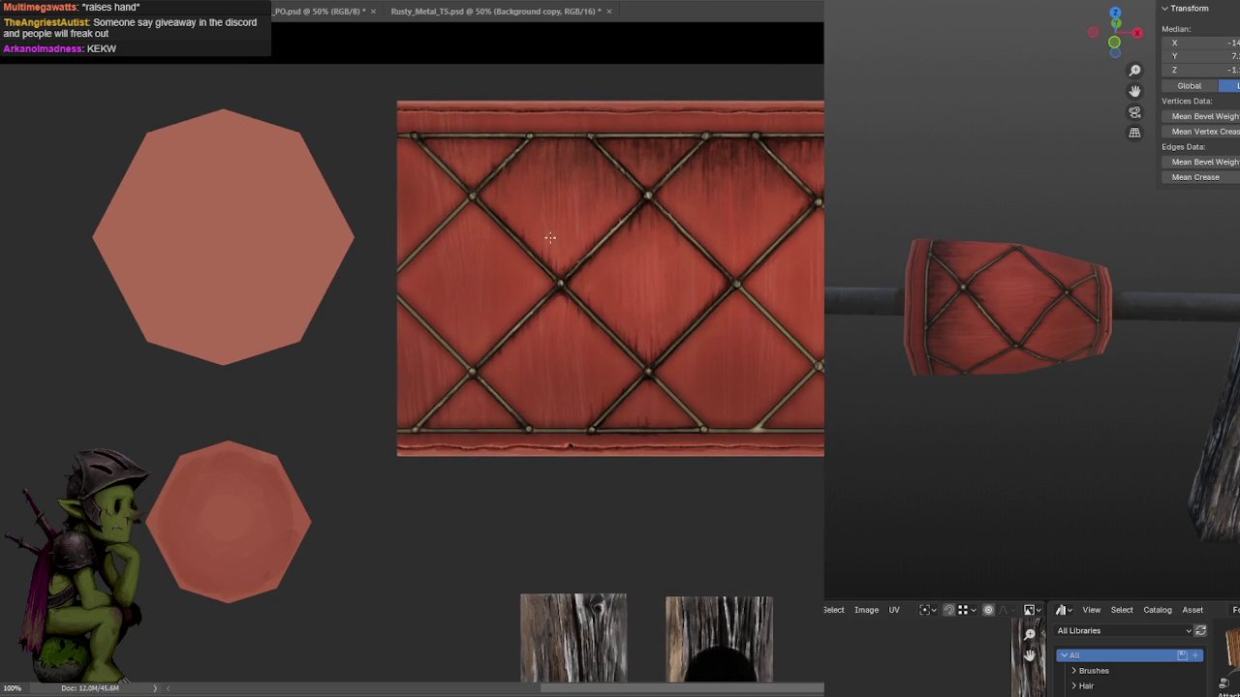
key(ctrl+s)
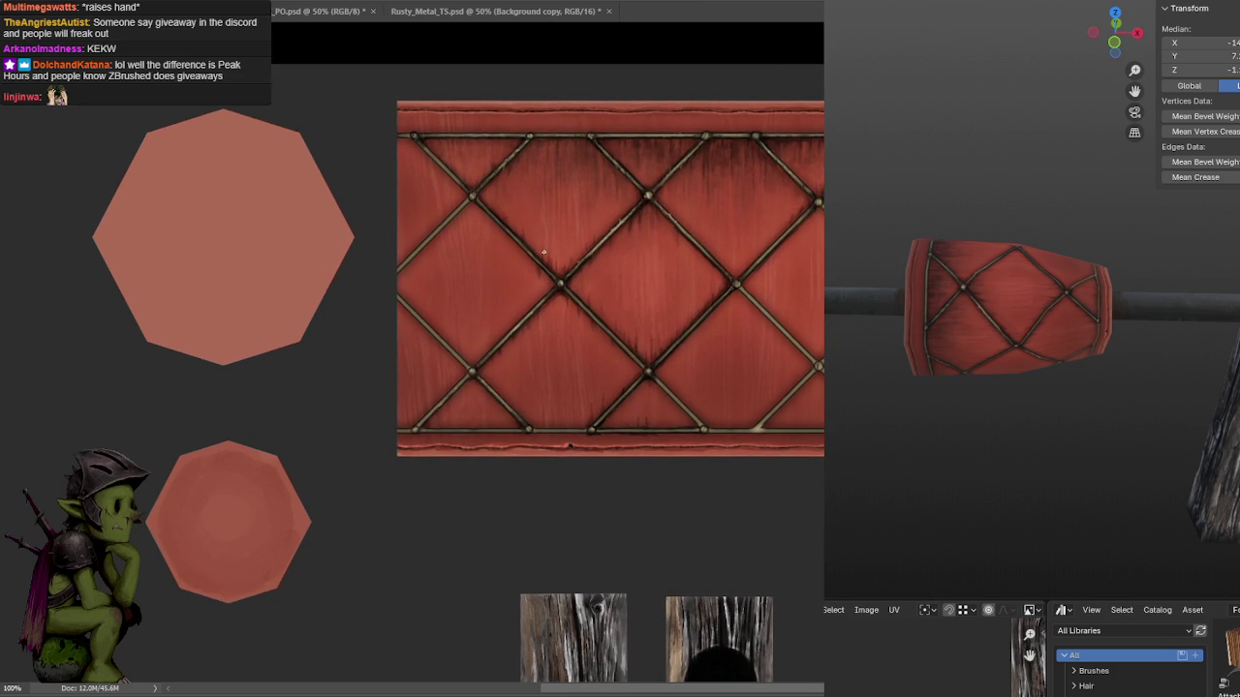
mouse_move(645, 199)
mouse_down()
mouse_move(556, 147)
mouse_move(670, 135)
mouse_move(656, 180)
mouse_move(624, 210)
mouse_up()
key(ctrl+plus)
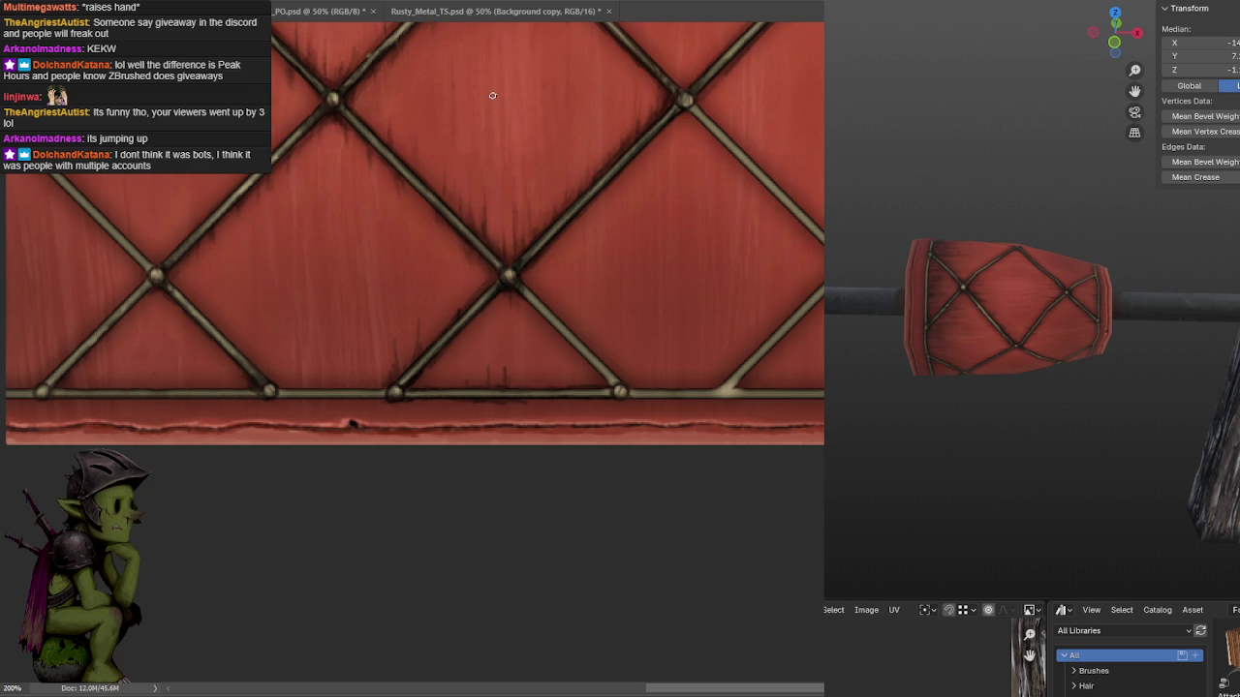
Pan to the lower lattice triangle and brush a dark grime stroke along the lower bar.
scroll(656, 125, down, 2)
scroll(672, 116, left, 2)
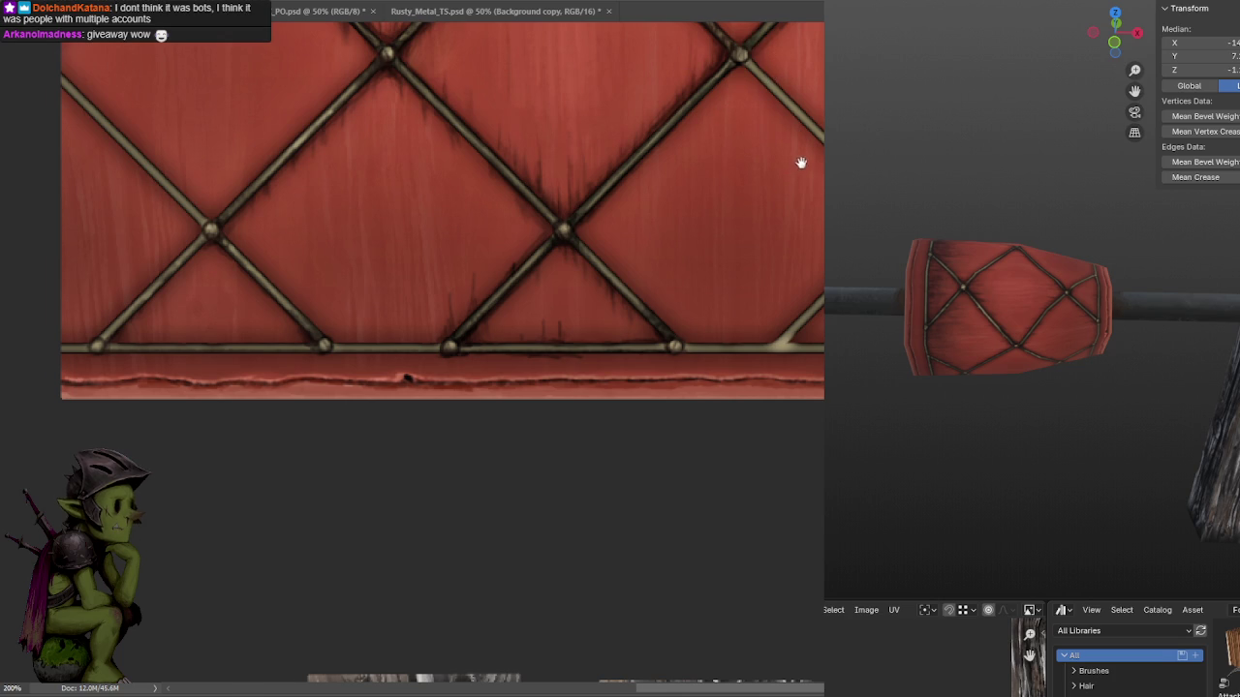
drag(797, 166, 617, 155)
drag(689, 145, 692, 141)
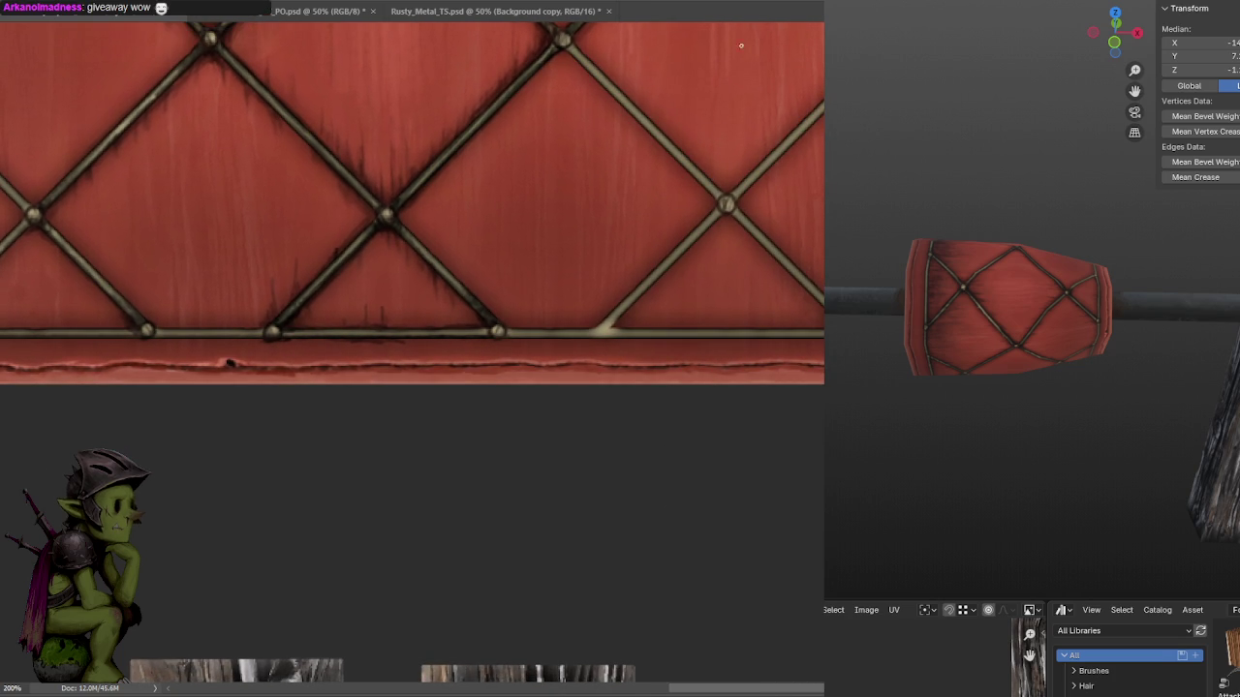
mouse_move(600, 249)
mouse_down()
mouse_move(653, 194)
mouse_move(709, 203)
mouse_up()
mouse_move(733, 119)
mouse_down()
mouse_move(711, 174)
mouse_move(714, 163)
mouse_up()
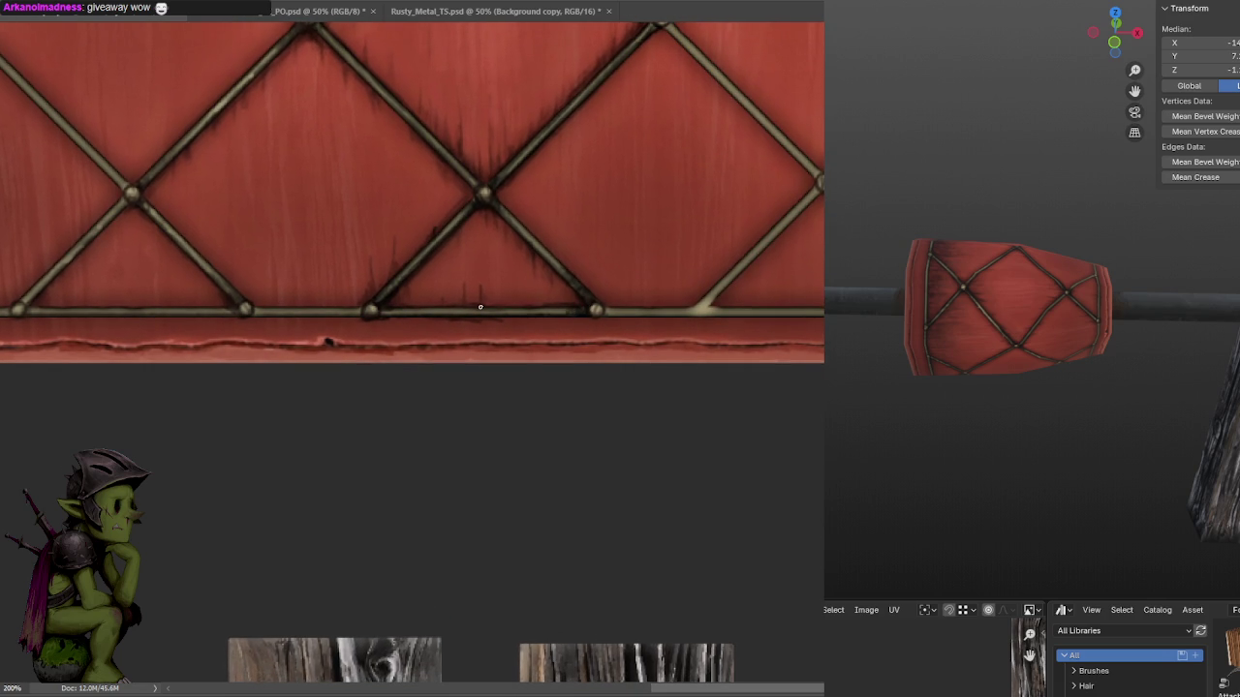
drag(378, 312, 417, 310)
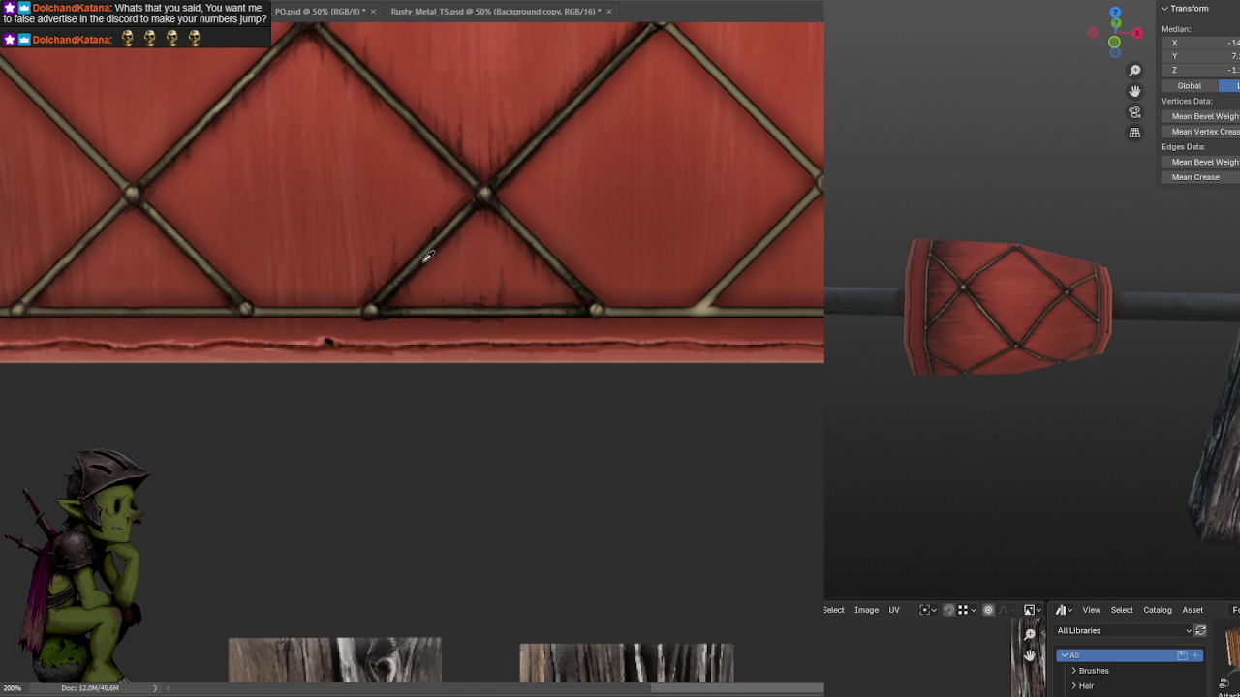
alt+scroll(504, 55, down, 3)
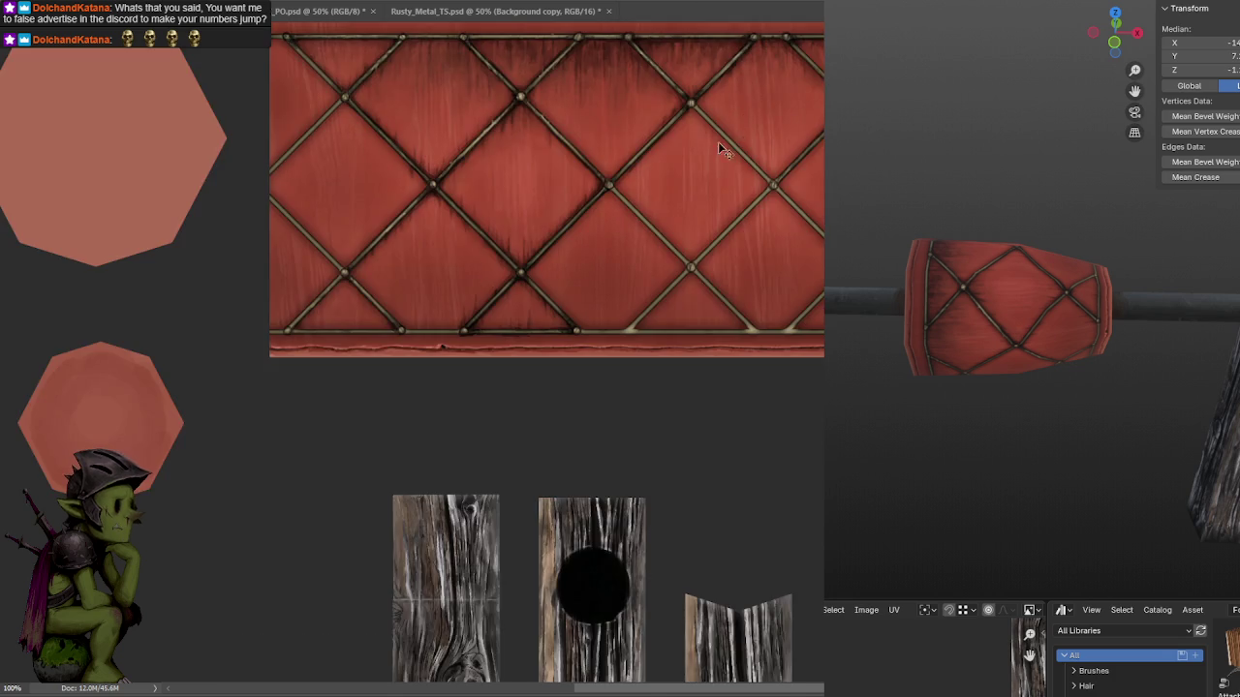
alt+scroll(726, 145, up, 3)
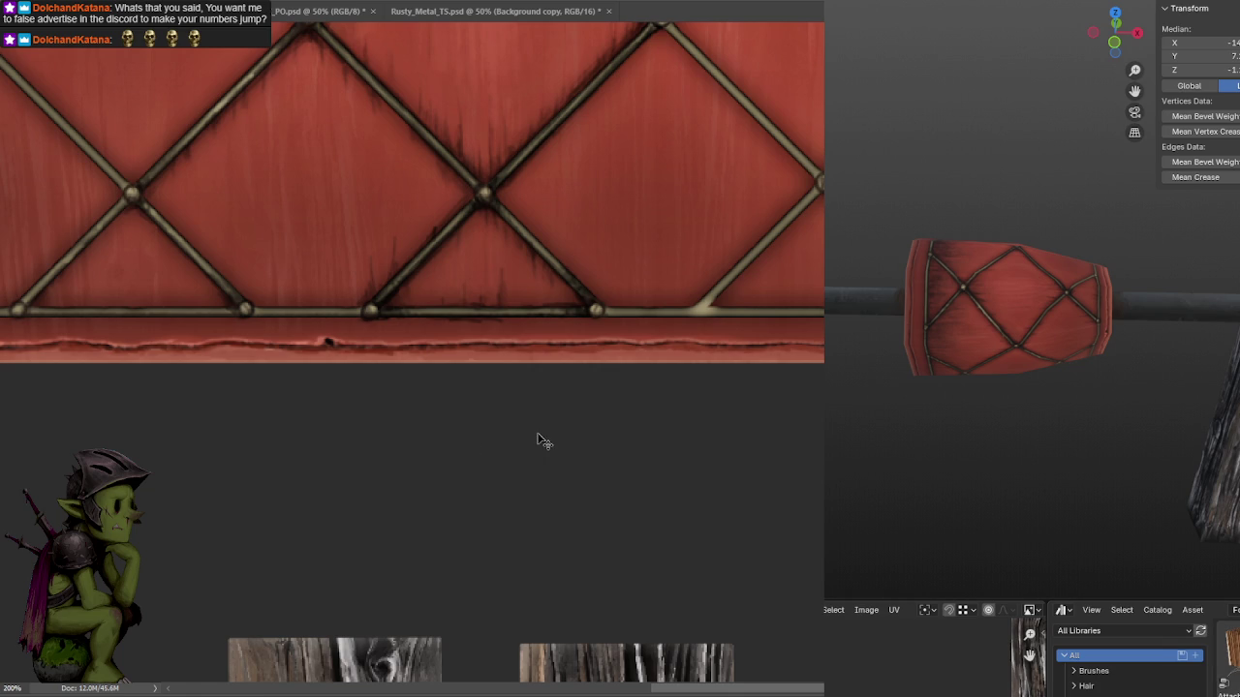
scroll(1066, 310, down, 3)
mouse_move(1046, 310)
middle_down()
mouse_move(1092, 310)
mouse_move(1041, 327)
mouse_move(1040, 360)
mouse_move(1029, 321)
mouse_move(1132, 352)
mouse_move(952, 379)
mouse_move(1152, 346)
mouse_move(988, 335)
mouse_move(1058, 313)
mouse_move(1008, 319)
mouse_move(1042, 319)
middle_up()
scroll(1008, 326, up, 3)
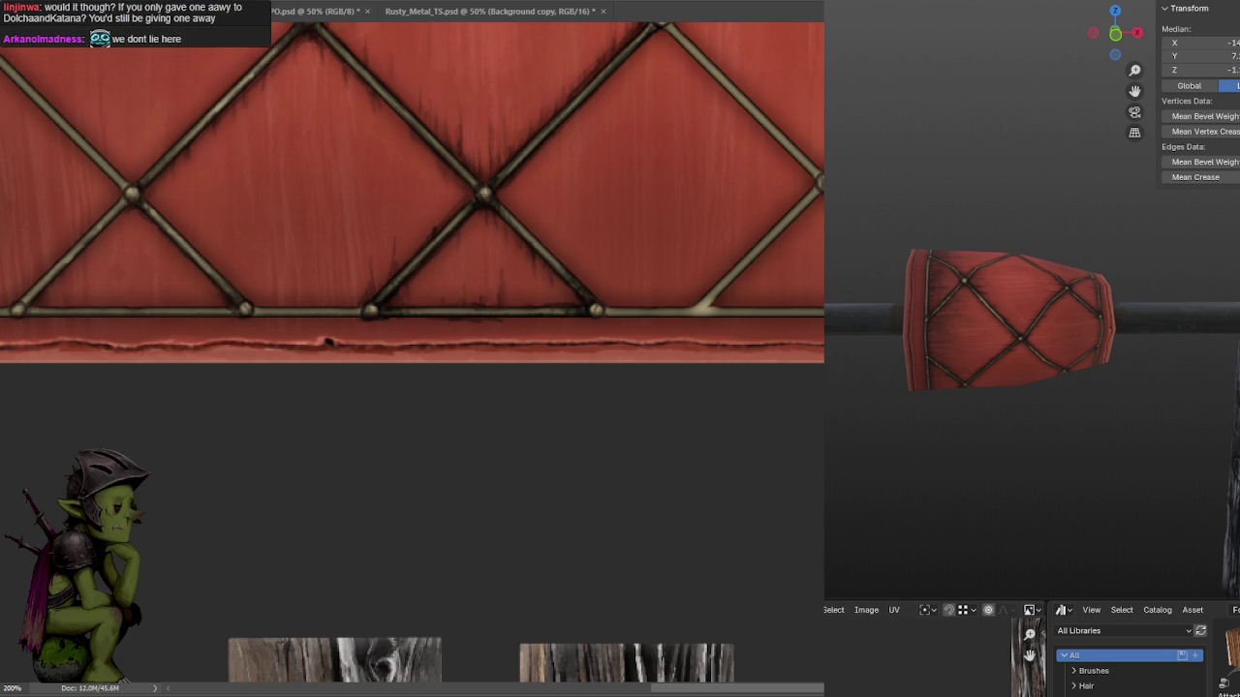
drag(552, 190, 556, 238)
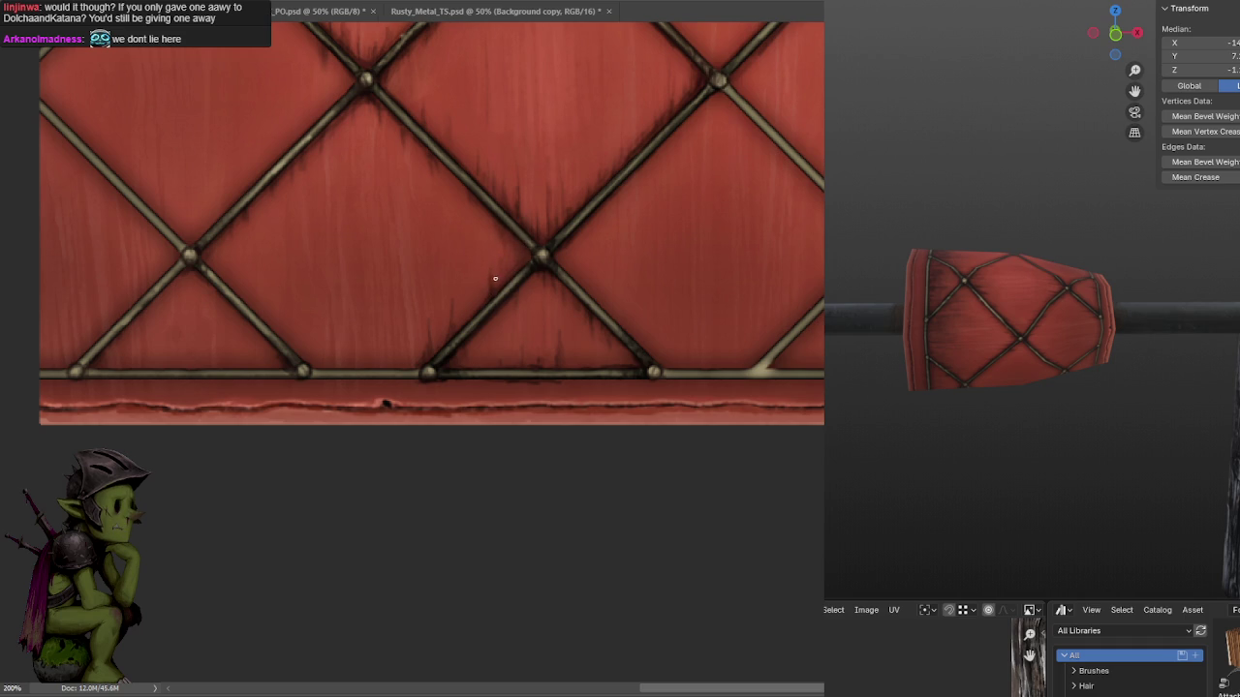
drag(697, 111, 662, 290)
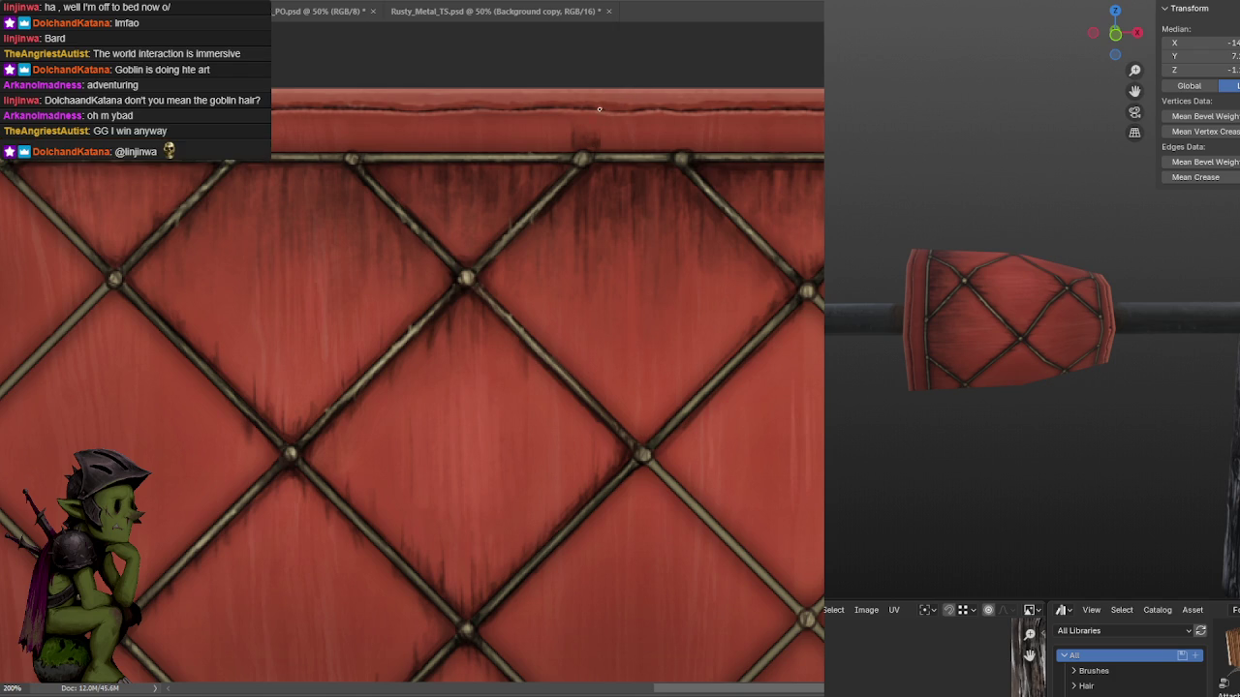
drag(590, 140, 593, 171)
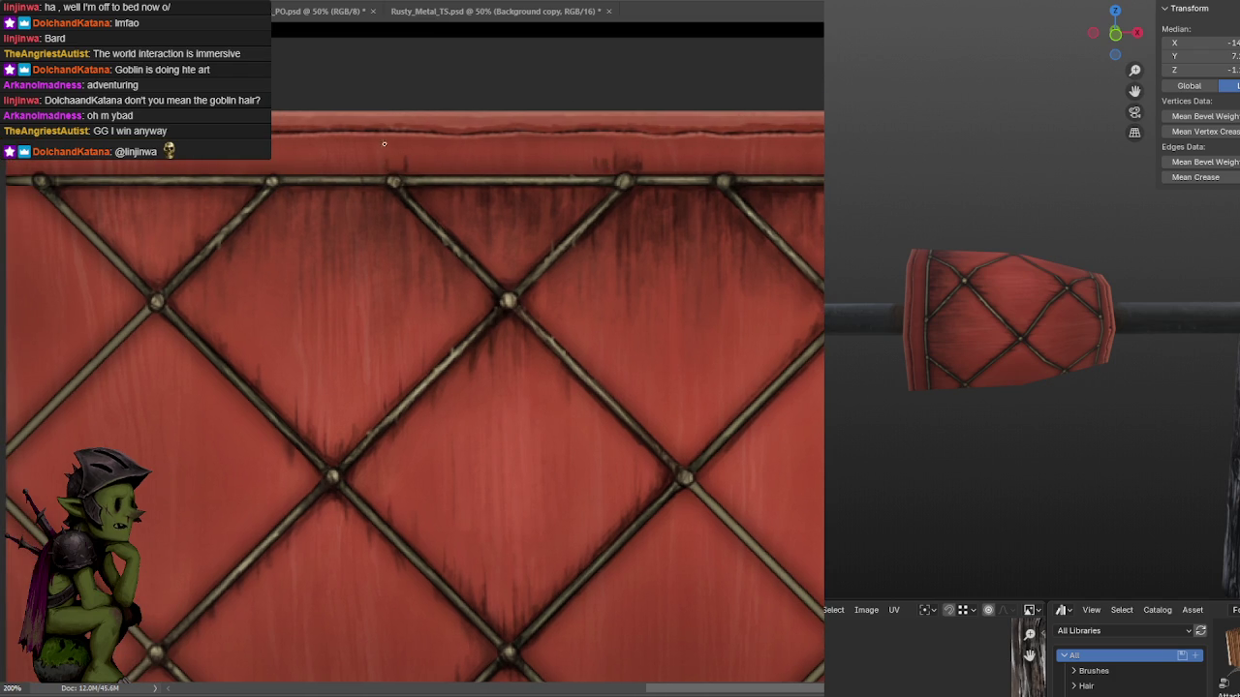
drag(401, 171, 391, 167)
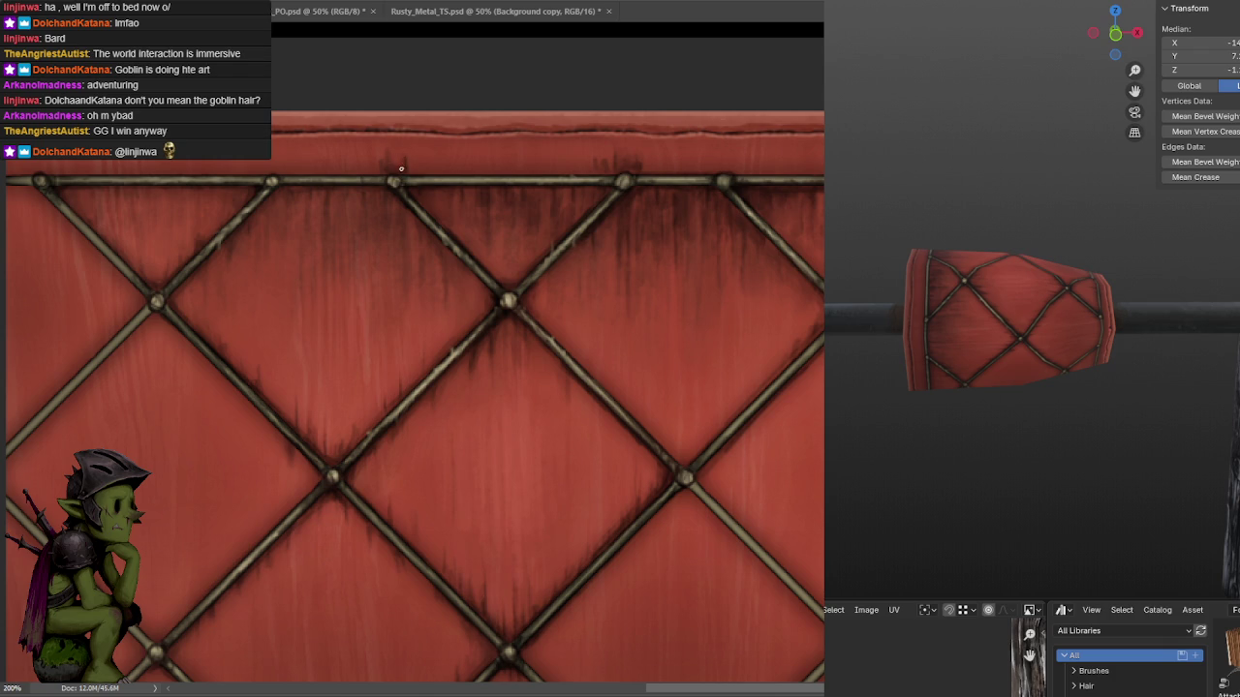
drag(404, 103, 622, 257)
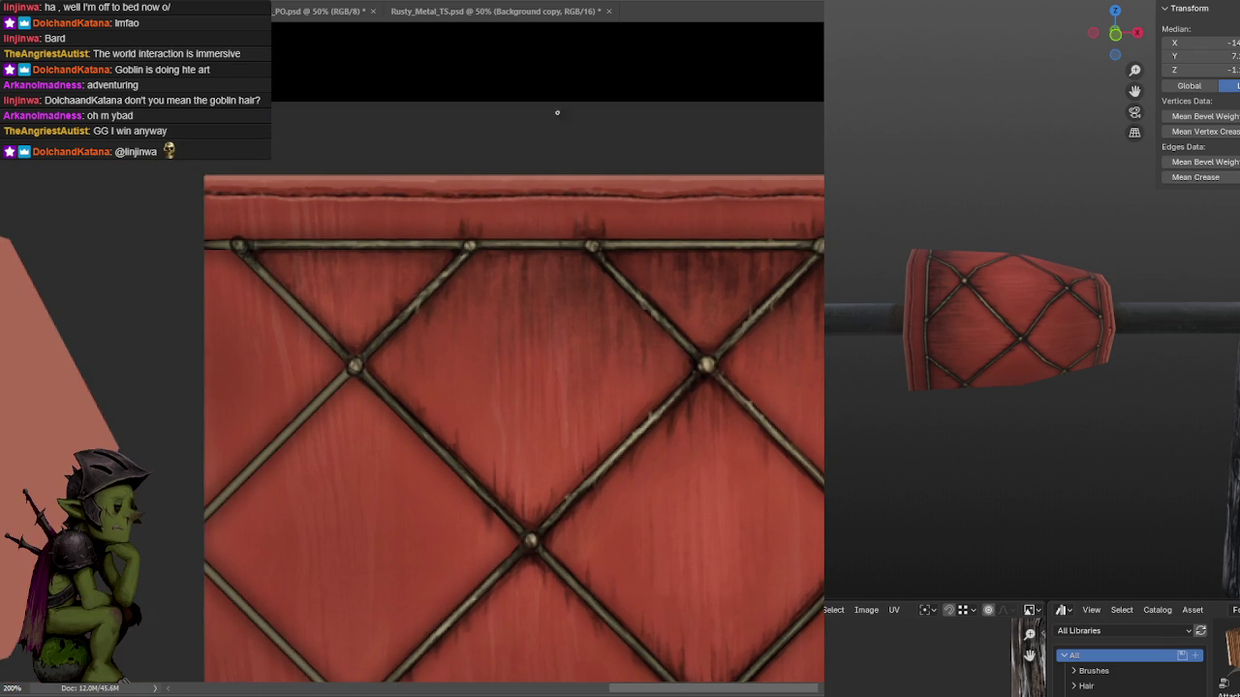
drag(465, 175, 604, 191)
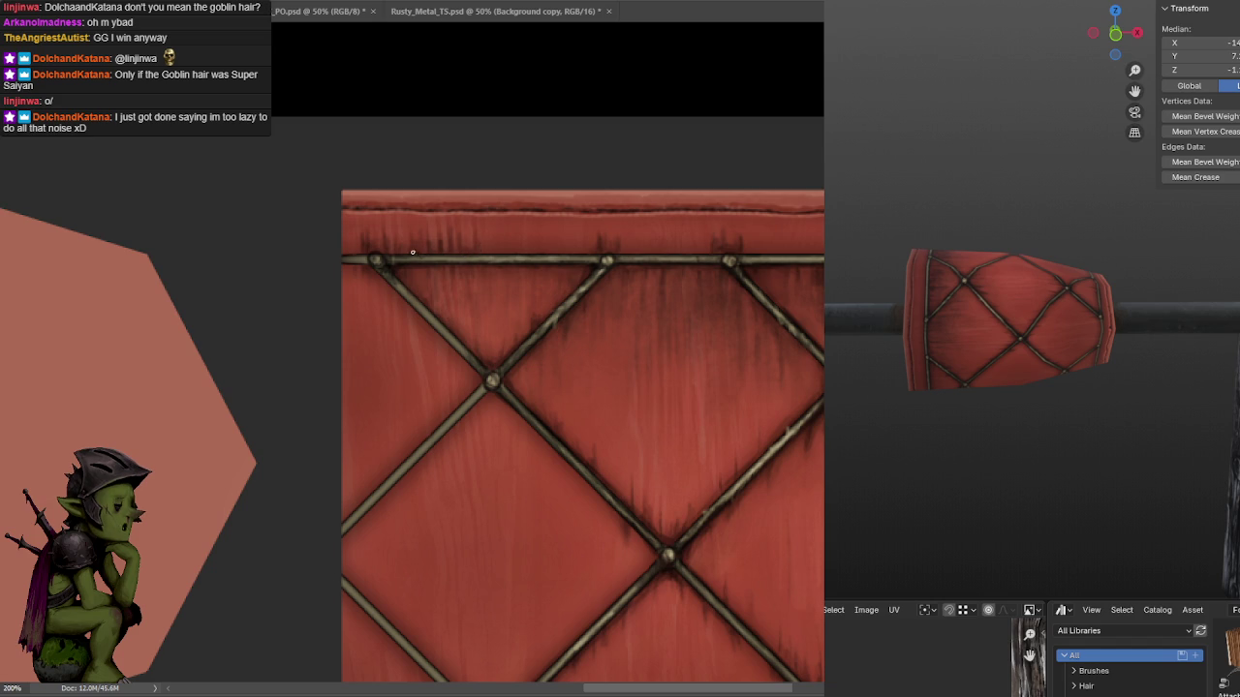
drag(544, 212, 523, 216)
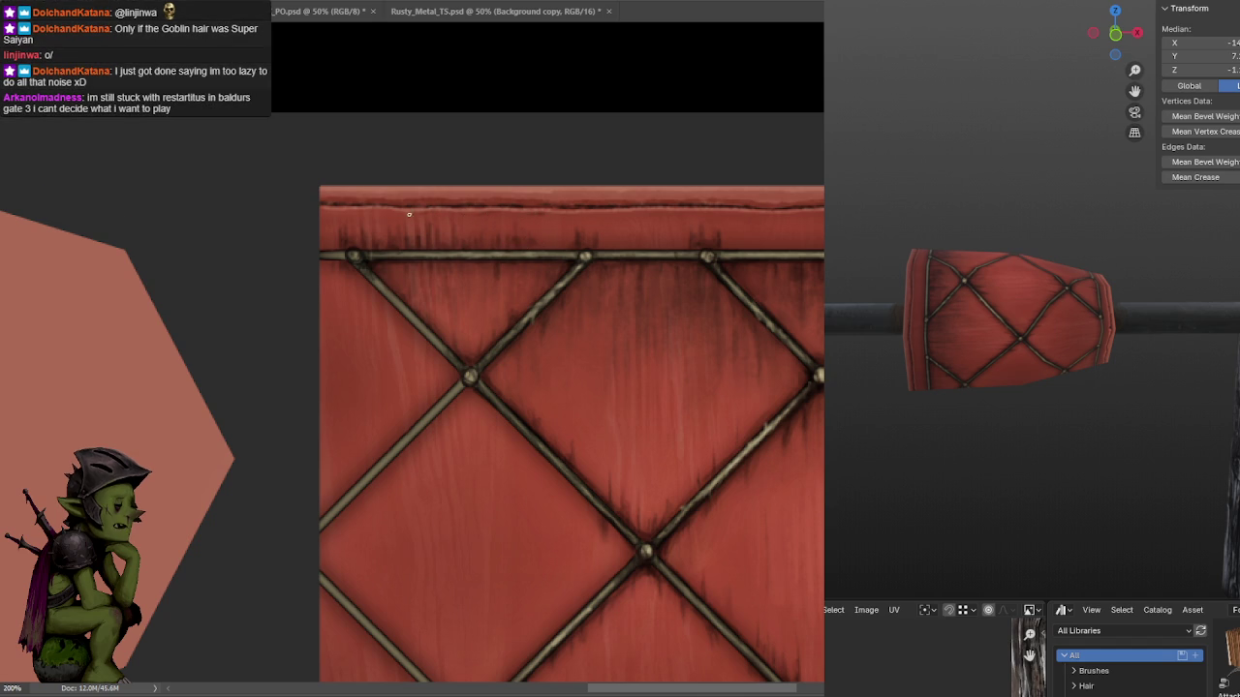
drag(633, 223, 565, 241)
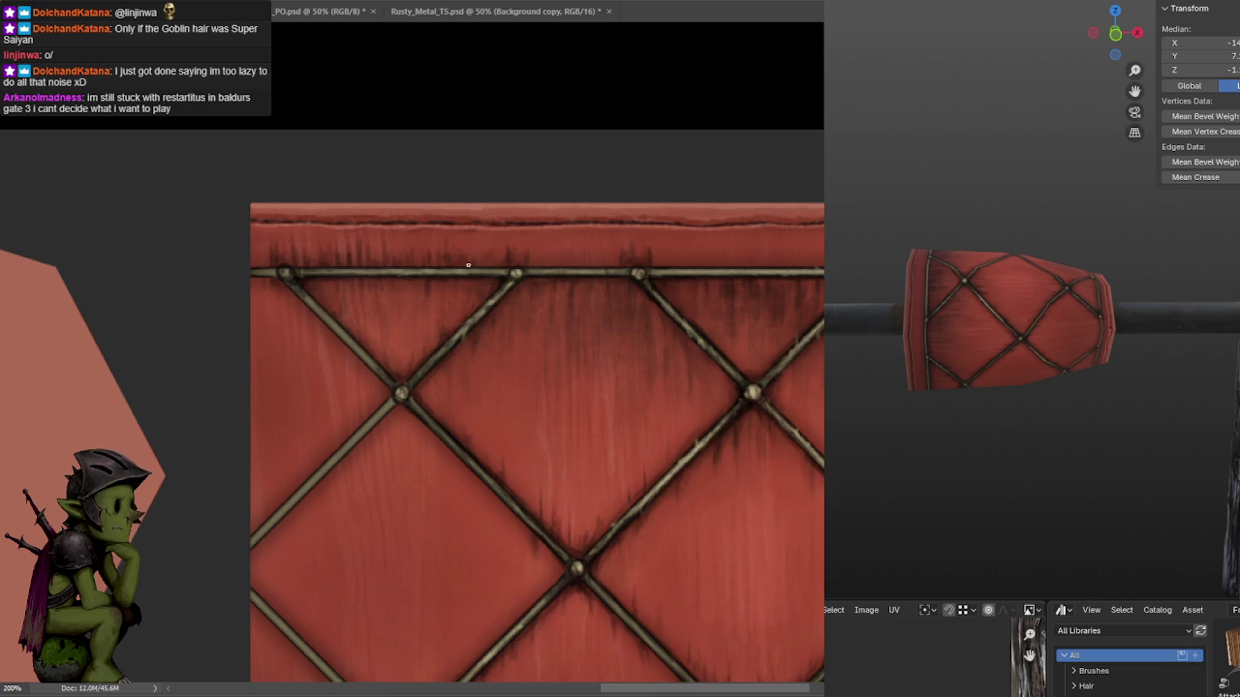
drag(561, 258, 507, 216)
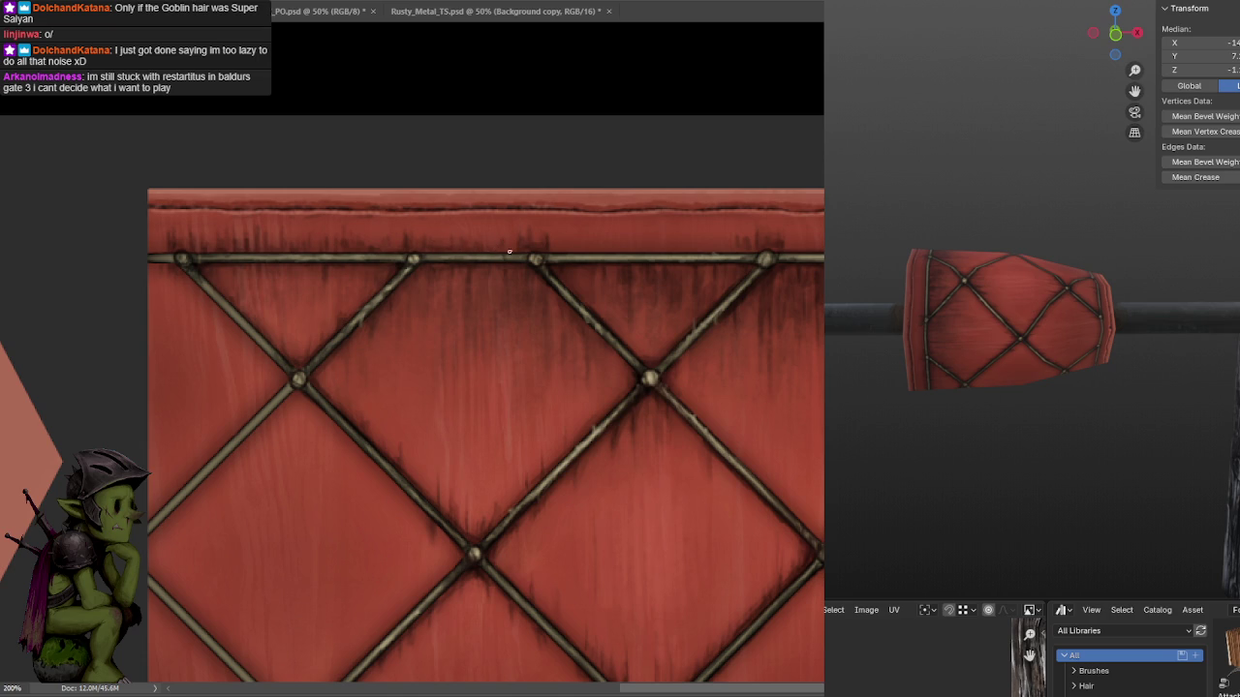
drag(601, 218, 523, 211)
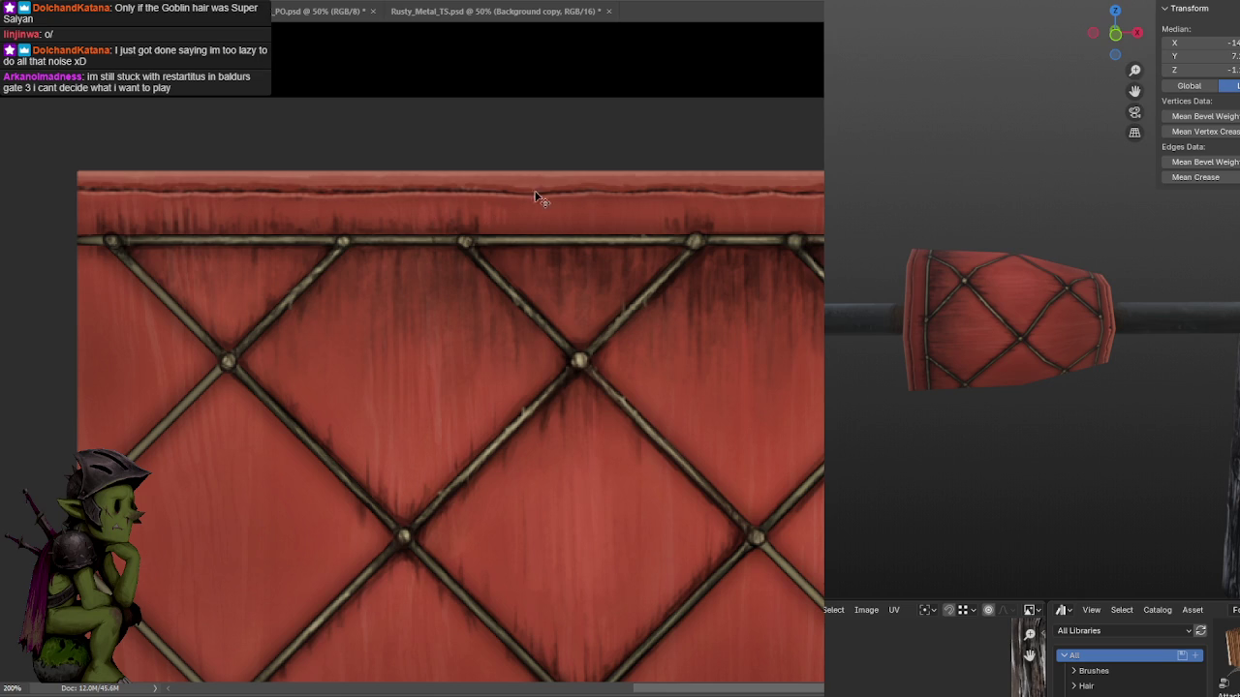
scroll(645, 219, right, 3)
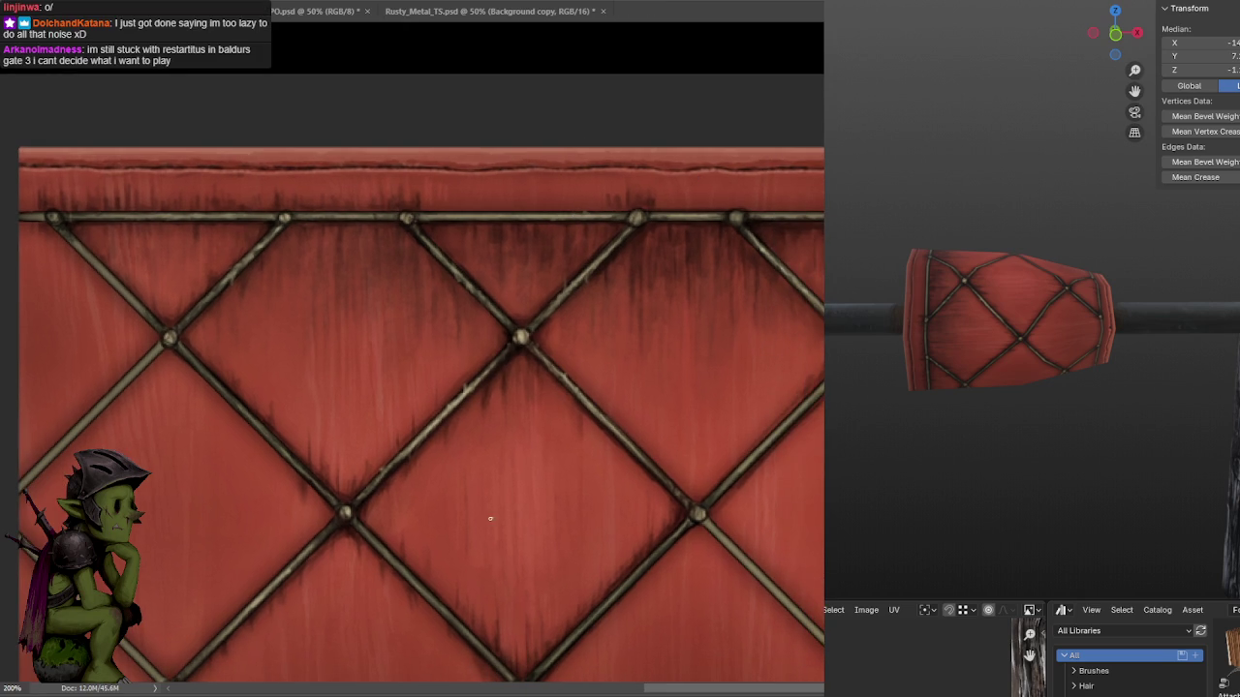
alt+scroll(630, 122, down, 2)
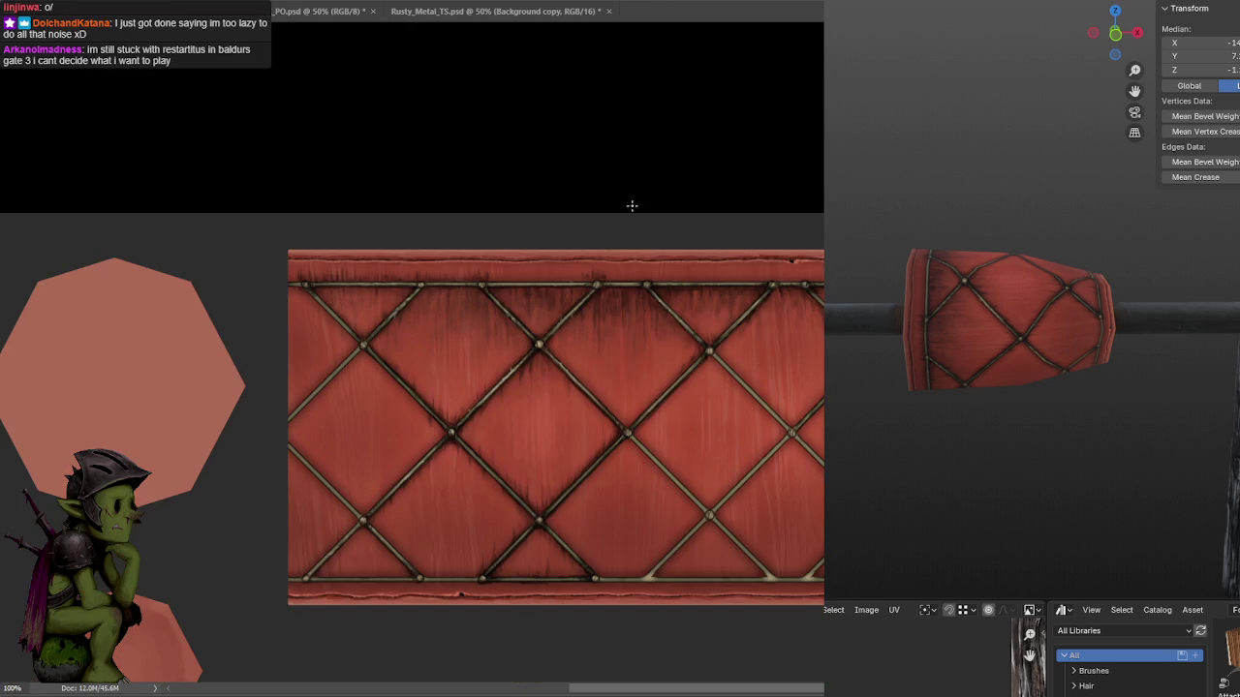
alt+scroll(611, 169, down, 1)
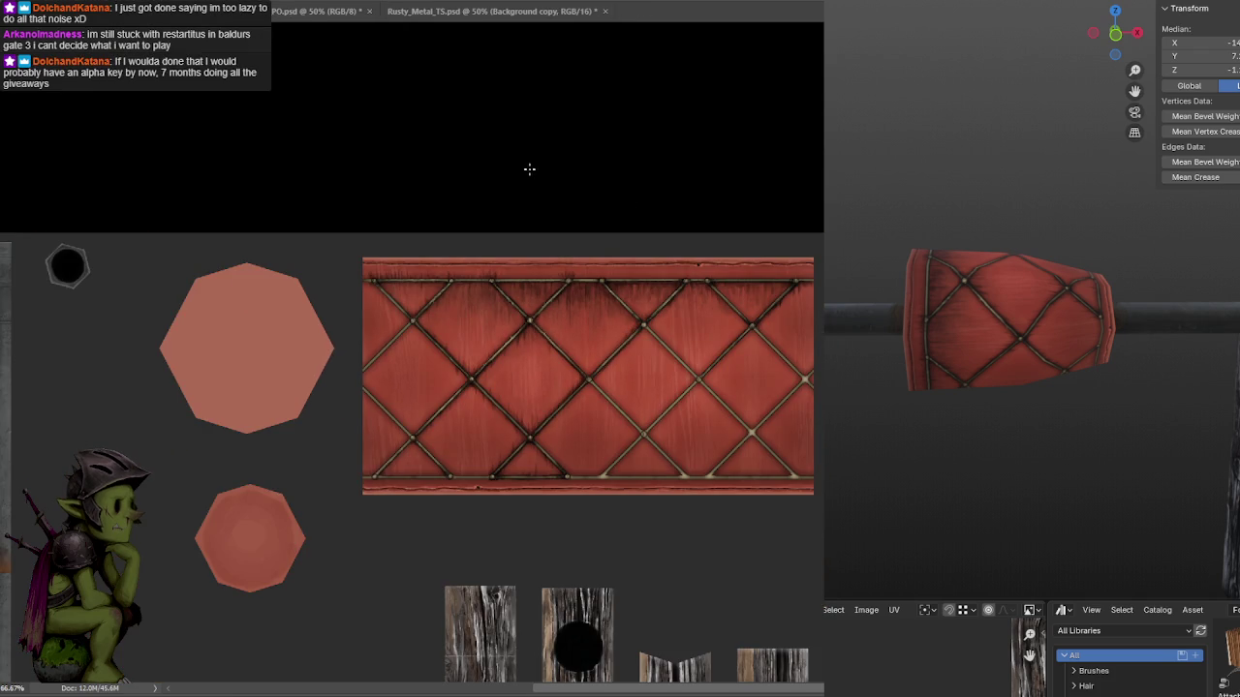
mouse_move(1017, 387)
middle_down()
mouse_move(1104, 332)
mouse_move(1035, 398)
mouse_move(1142, 321)
mouse_move(1095, 346)
mouse_move(1007, 359)
mouse_move(1051, 342)
mouse_move(1052, 219)
mouse_move(1065, 287)
mouse_move(1052, 191)
mouse_move(1016, 219)
mouse_move(998, 273)
middle_up()
scroll(999, 273, down, 4)
scroll(997, 368, up, 2)
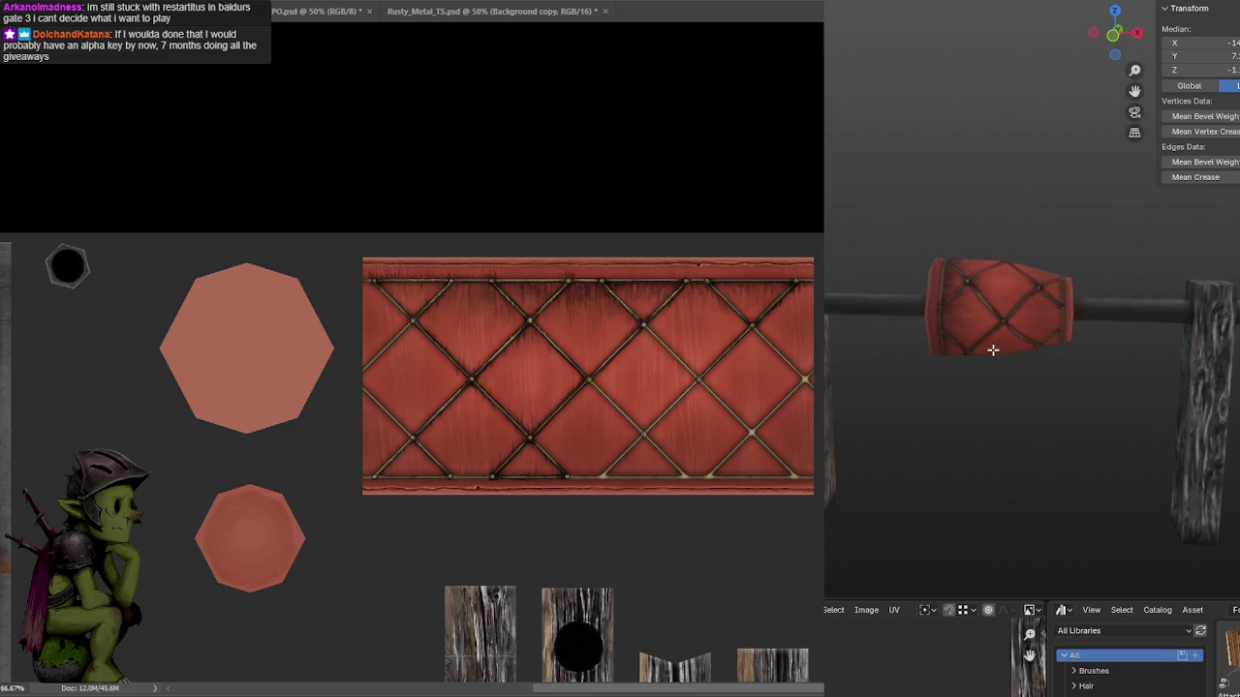
shift+middle_drag(1022, 359, 985, 335)
scroll(986, 335, up, 3)
scroll(998, 332, up, 1)
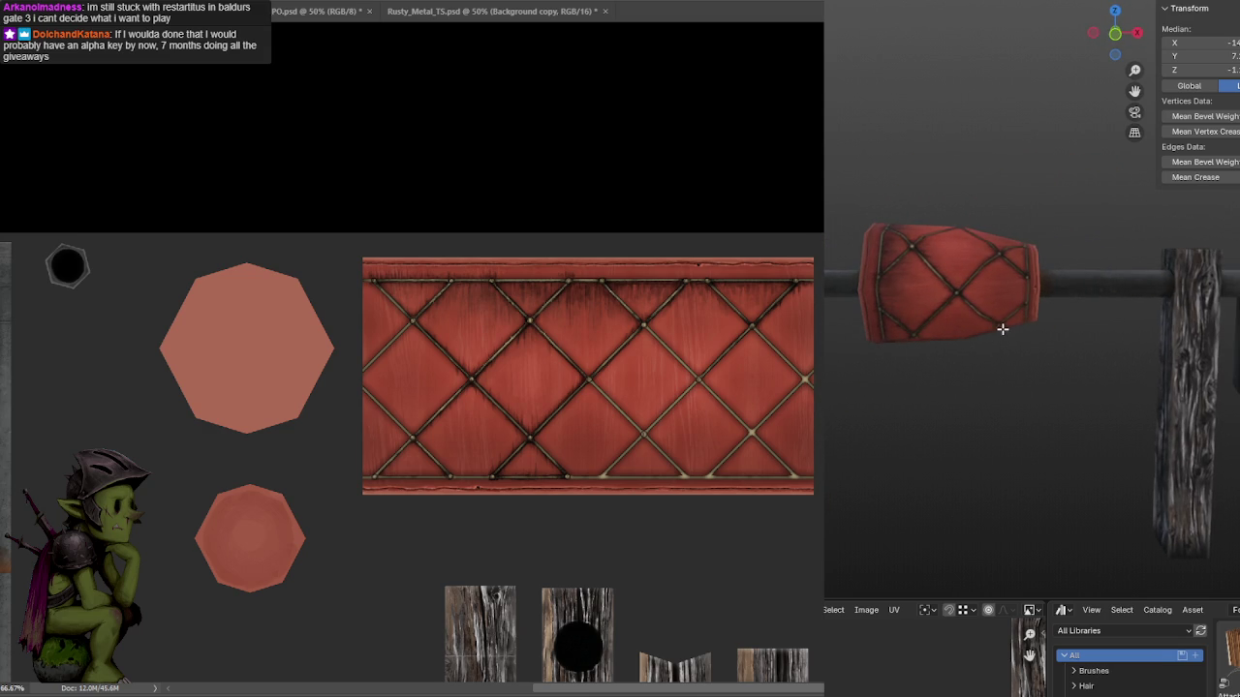
alt+scroll(707, 335, up, 1)
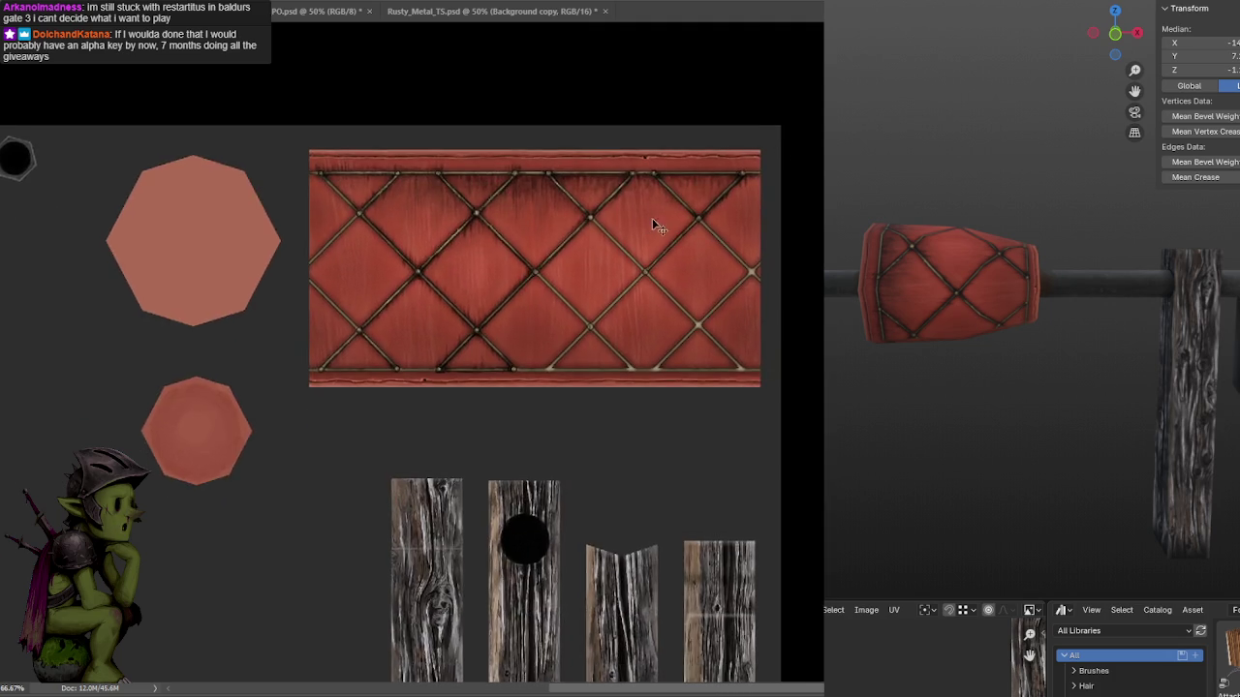
alt+scroll(571, 268, up, 1)
alt+scroll(590, 268, up, 1)
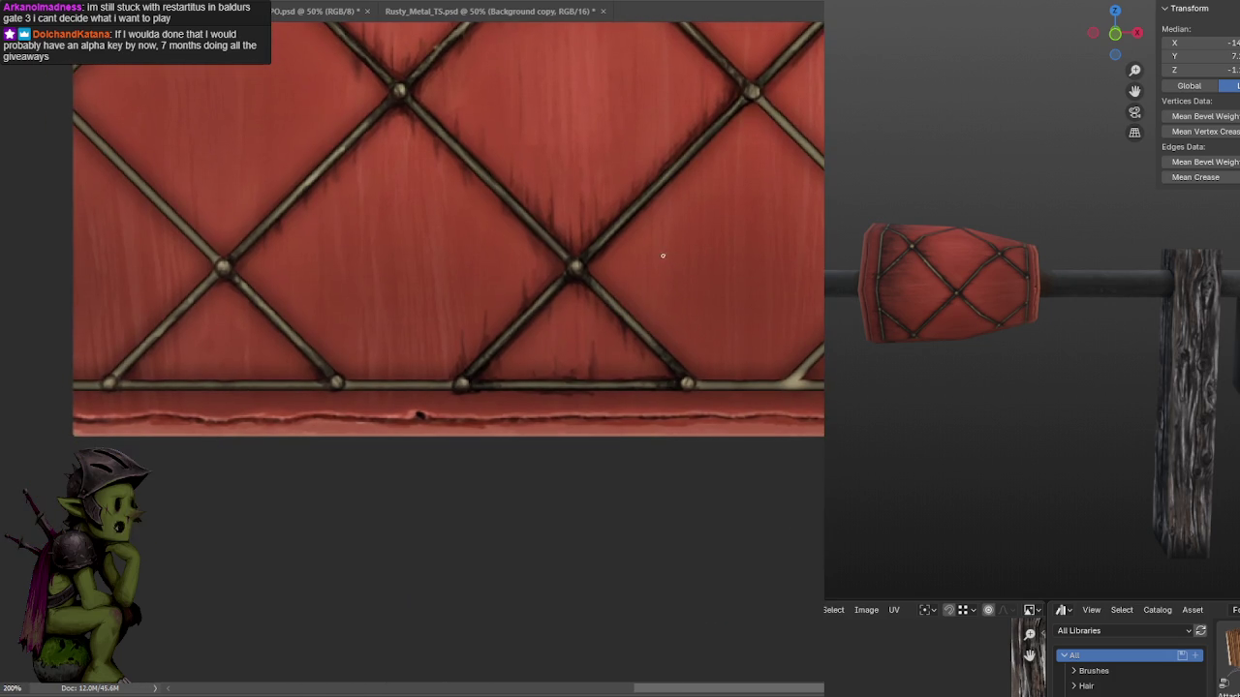
Darken a stretch of the bottom rail and stamp a rivet at the strap junction, undoing to compare.
drag(576, 271, 699, 238)
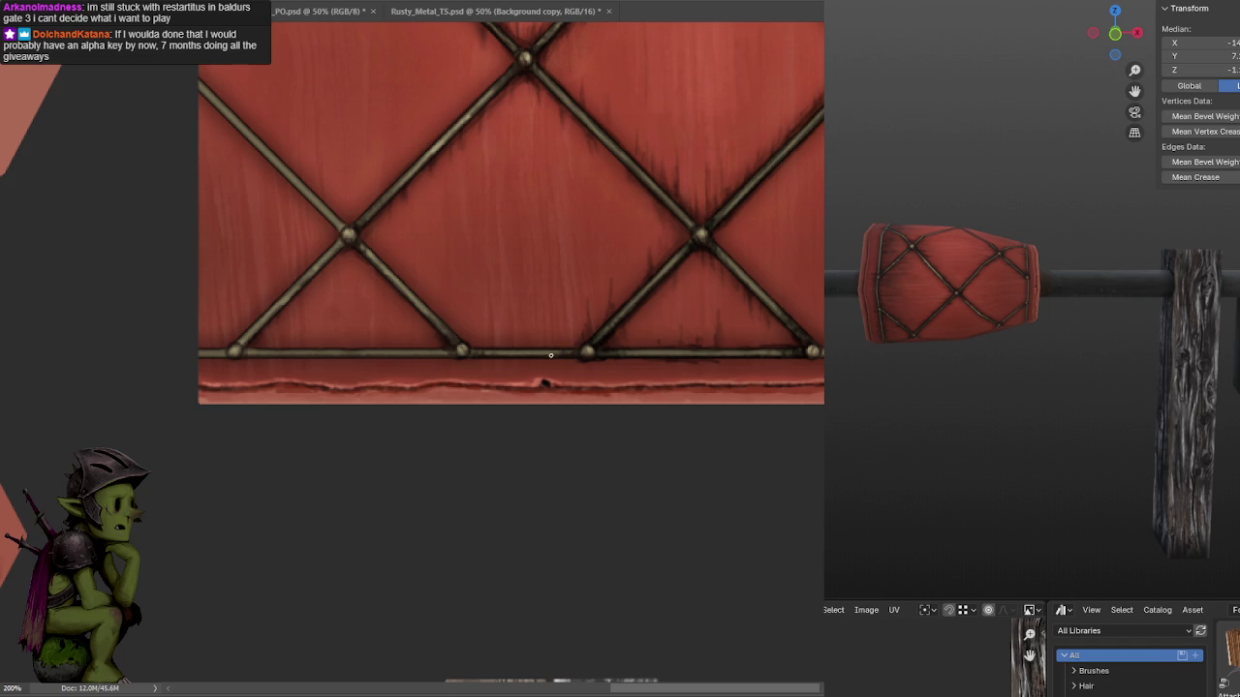
scroll(745, 316, right, 5)
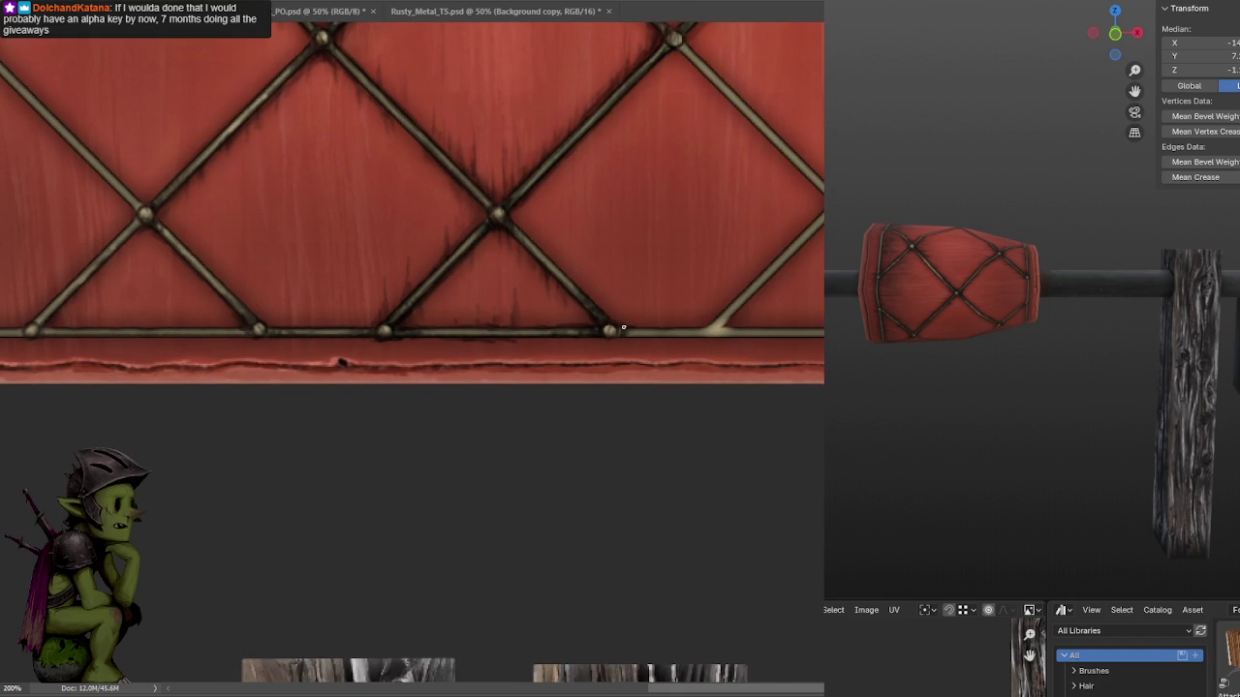
alt+scroll(726, 295, down, 1)
alt+scroll(681, 327, down, 1)
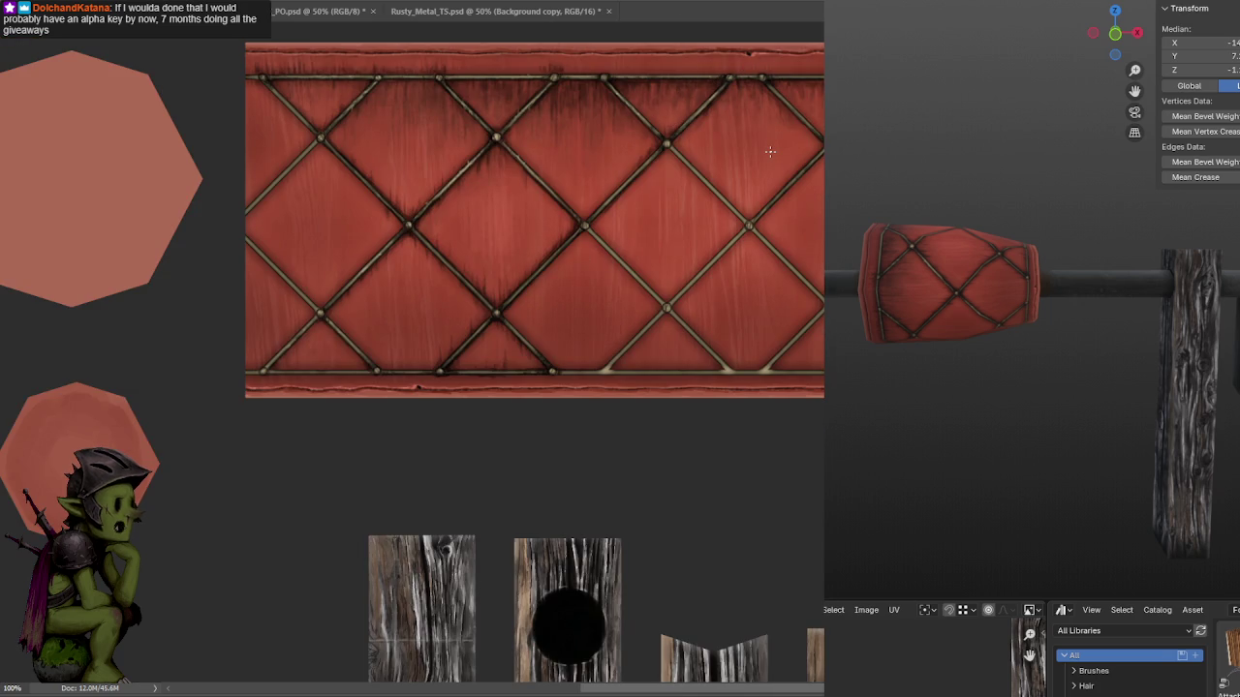
drag(620, 281, 615, 254)
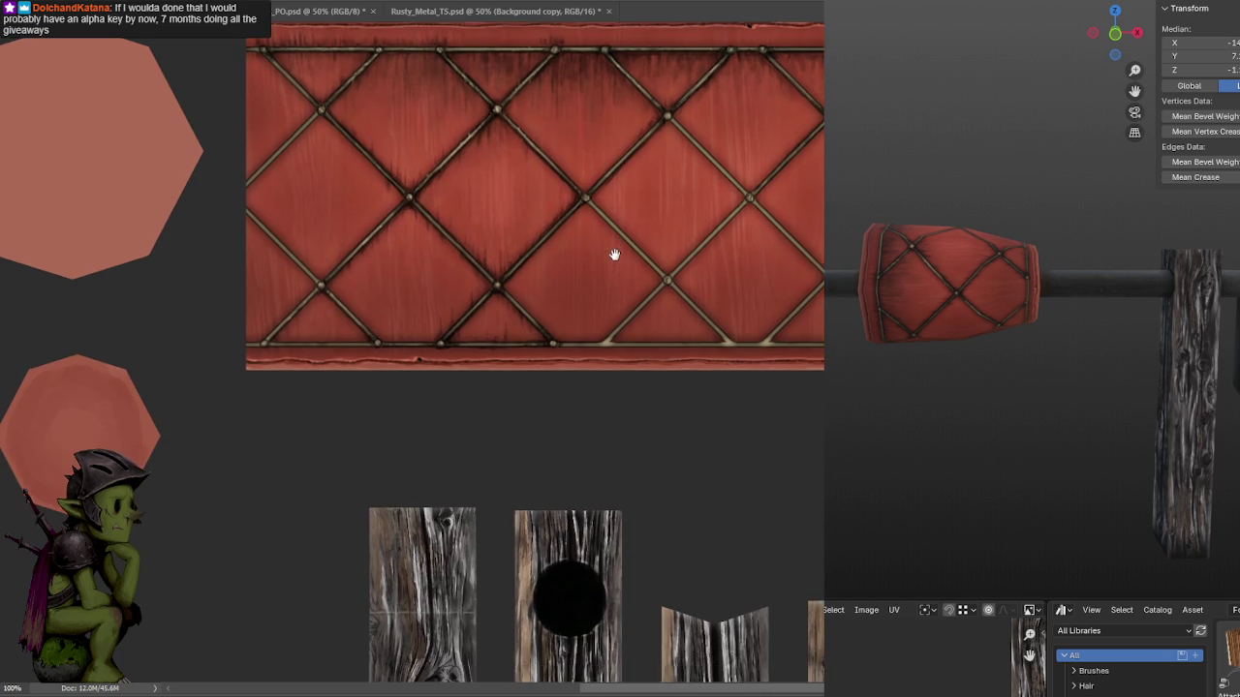
alt+scroll(557, 344, up, 2)
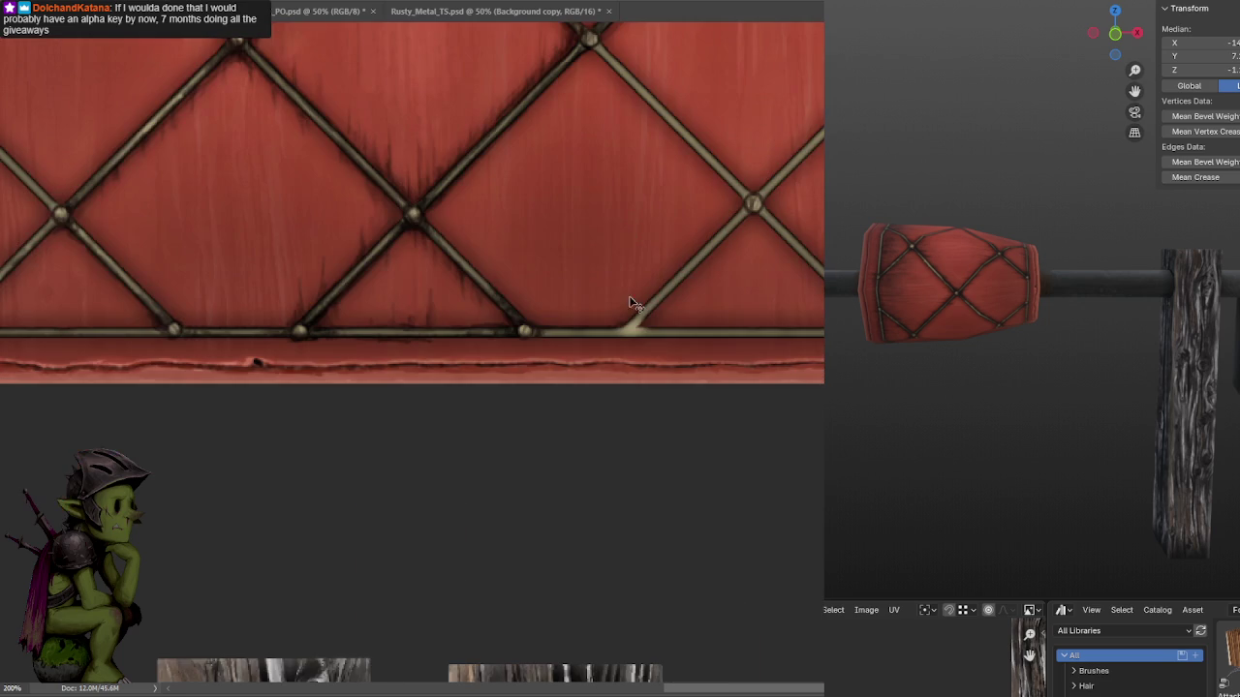
drag(535, 329, 620, 330)
click(631, 330)
key(ctrl+z)
key(ctrl+z)
key(ctrl+z)
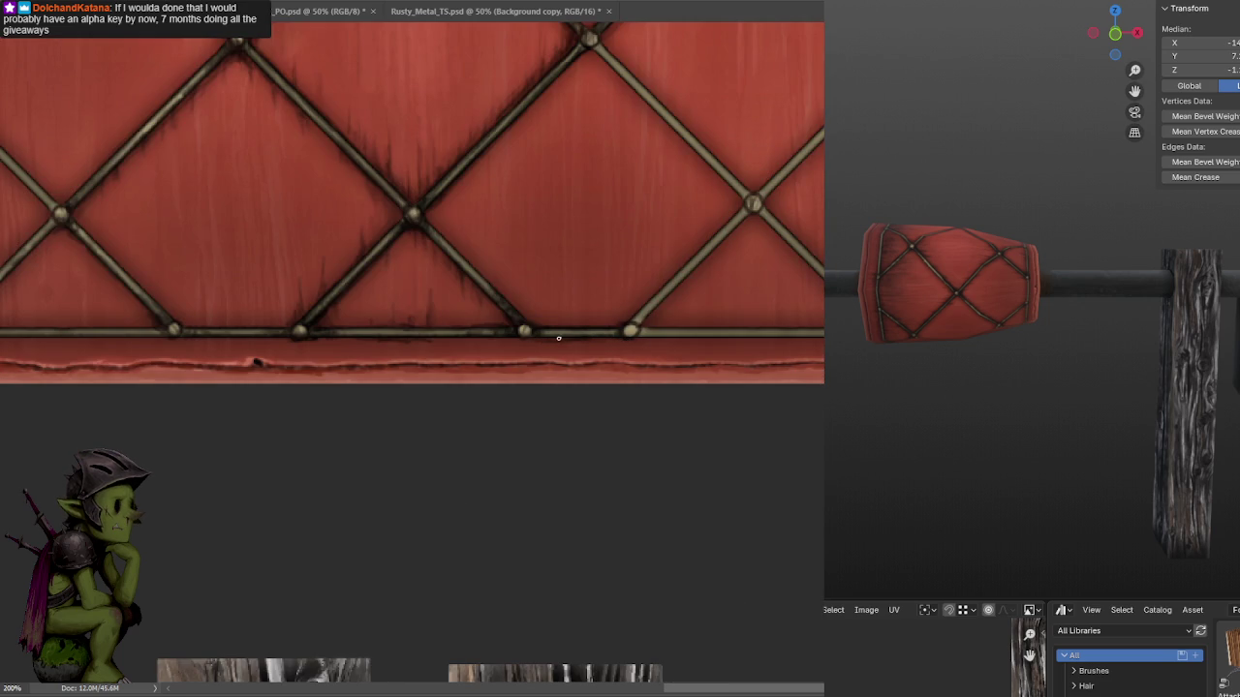
key(ctrl+z)
key(ctrl+z)
key(ctrl+z)
Darken the bottom rail's lower edge across its left, right and middle stretches.
drag(180, 343, 23, 343)
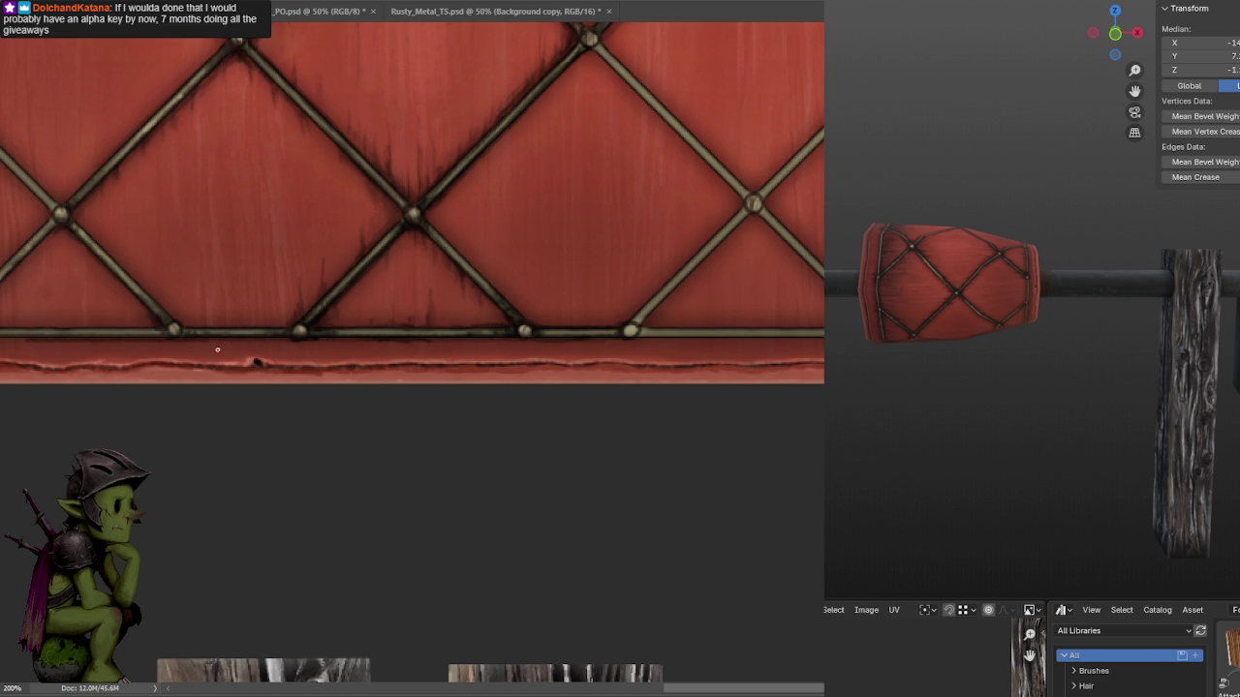
mouse_move(709, 347)
mouse_down()
mouse_move(823, 343)
mouse_move(430, 341)
mouse_up()
mouse_move(354, 432)
mouse_down()
mouse_move(568, 376)
mouse_move(784, 382)
mouse_up()
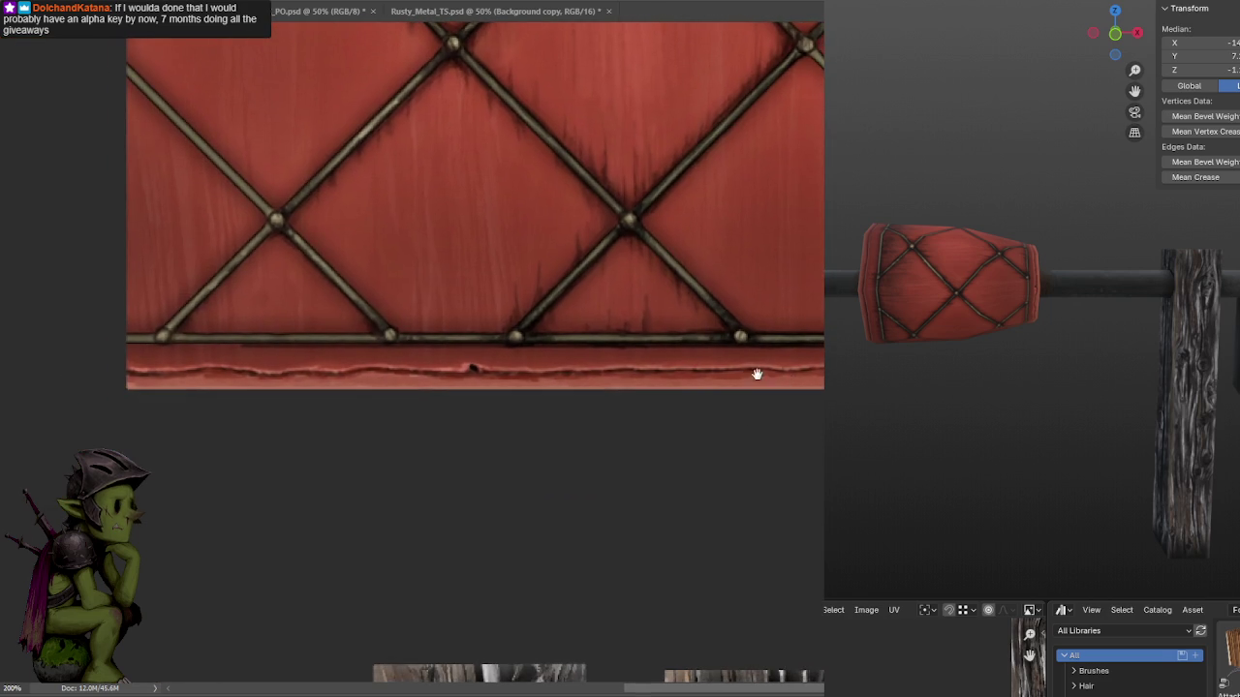
mouse_move(242, 345)
mouse_down()
mouse_move(141, 345)
mouse_move(389, 345)
mouse_up()
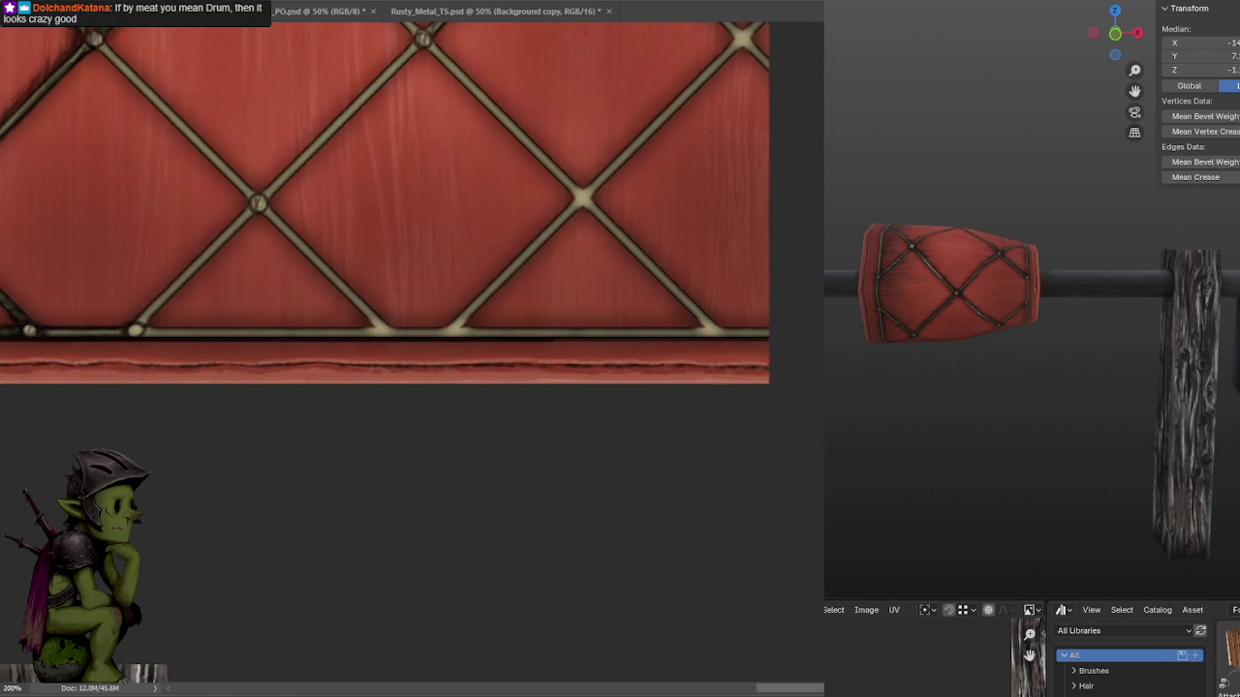
alt+scroll(486, 402, down, 3)
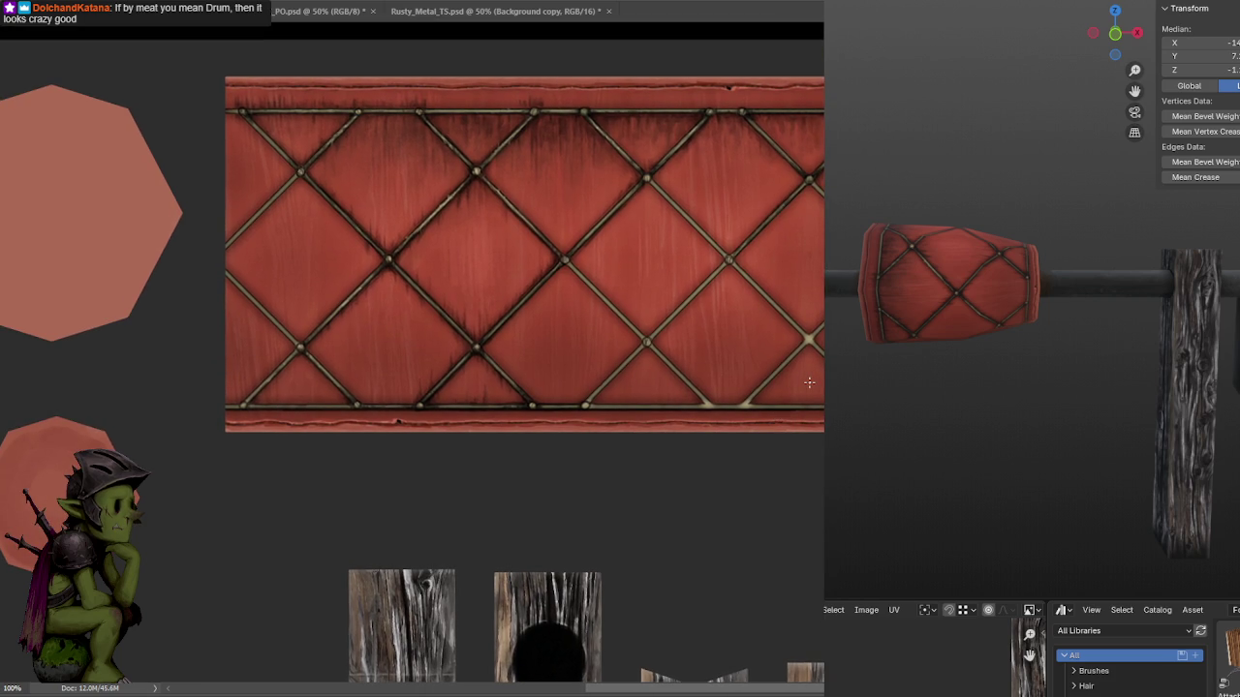
Undo the grime streaks to compare, then zoom out to view the whole strap texture.
key(ctrl+z)
key(ctrl+z)
key(ctrl+z)
key(ctrl+z)
key(ctrl+z)
key(ctrl+z)
key(ctrl+z)
key(ctrl+z)
key(ctrl+z)
key(ctrl+z)
alt+scroll(636, 313, up, 1)
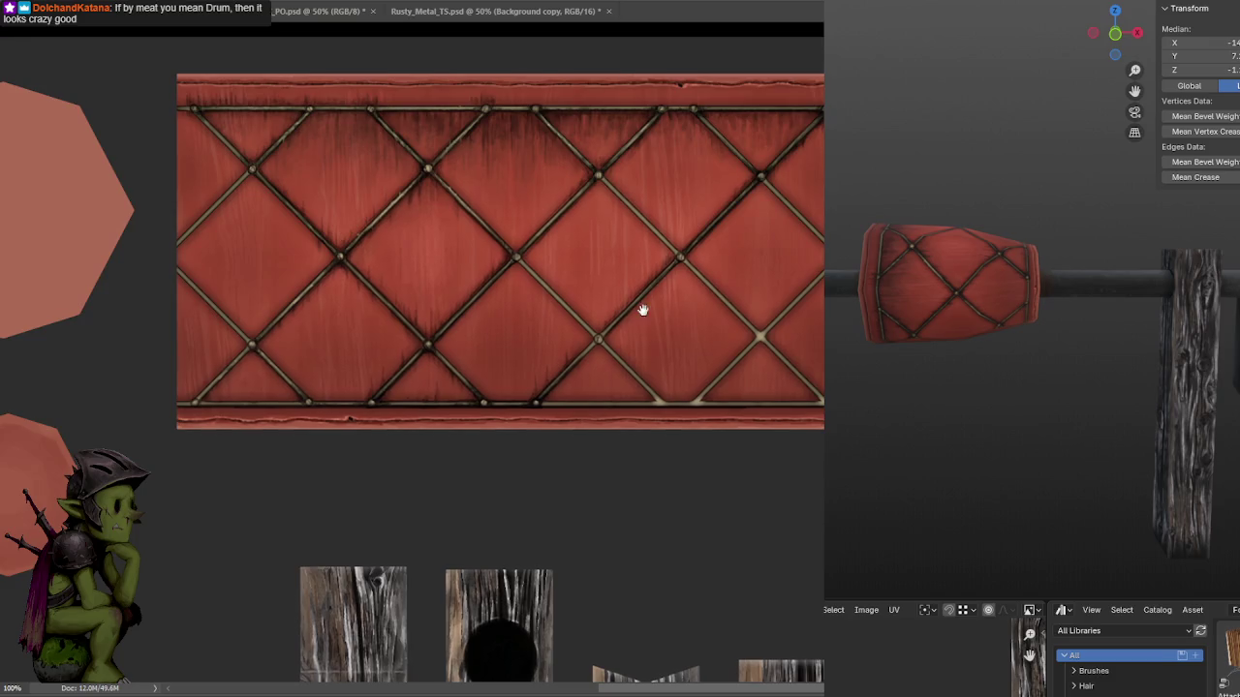
alt+scroll(667, 278, up, 1)
alt+scroll(619, 329, up, 1)
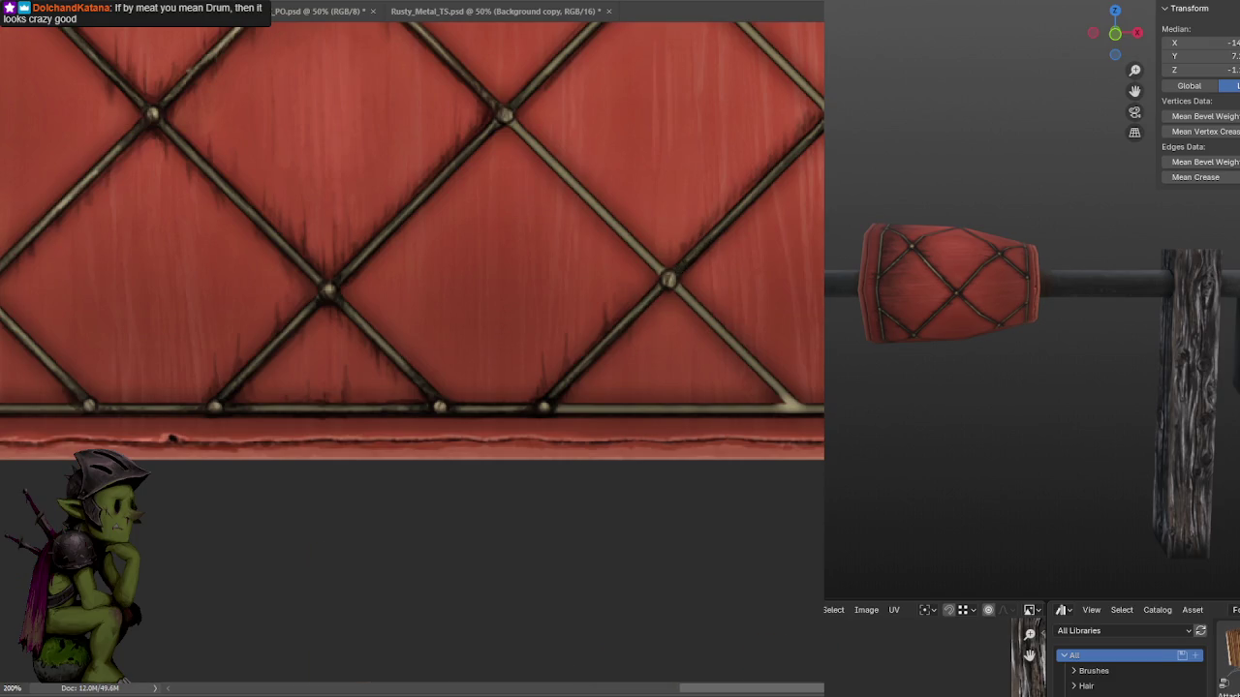
key(ctrl+minus)
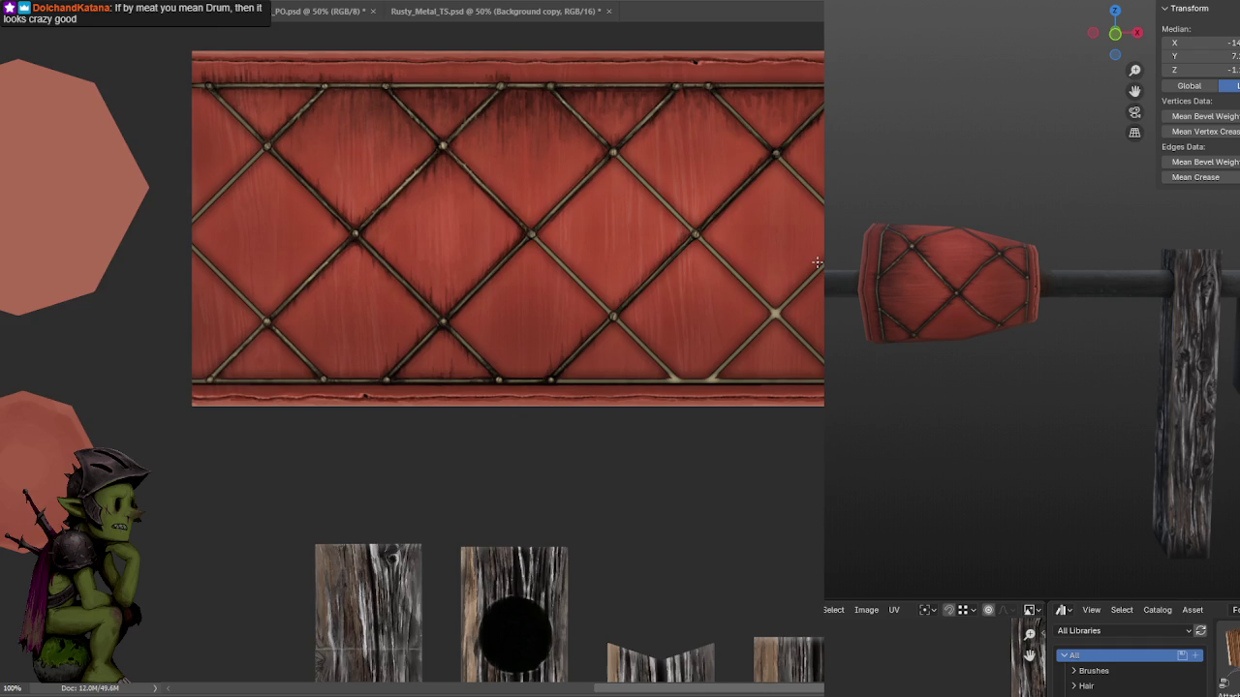
key(ctrl+plus)
key(ctrl+minus)
Brush a dark shadow stroke along the right diagonal strap near the lattice's right end.
drag(815, 323, 819, 335)
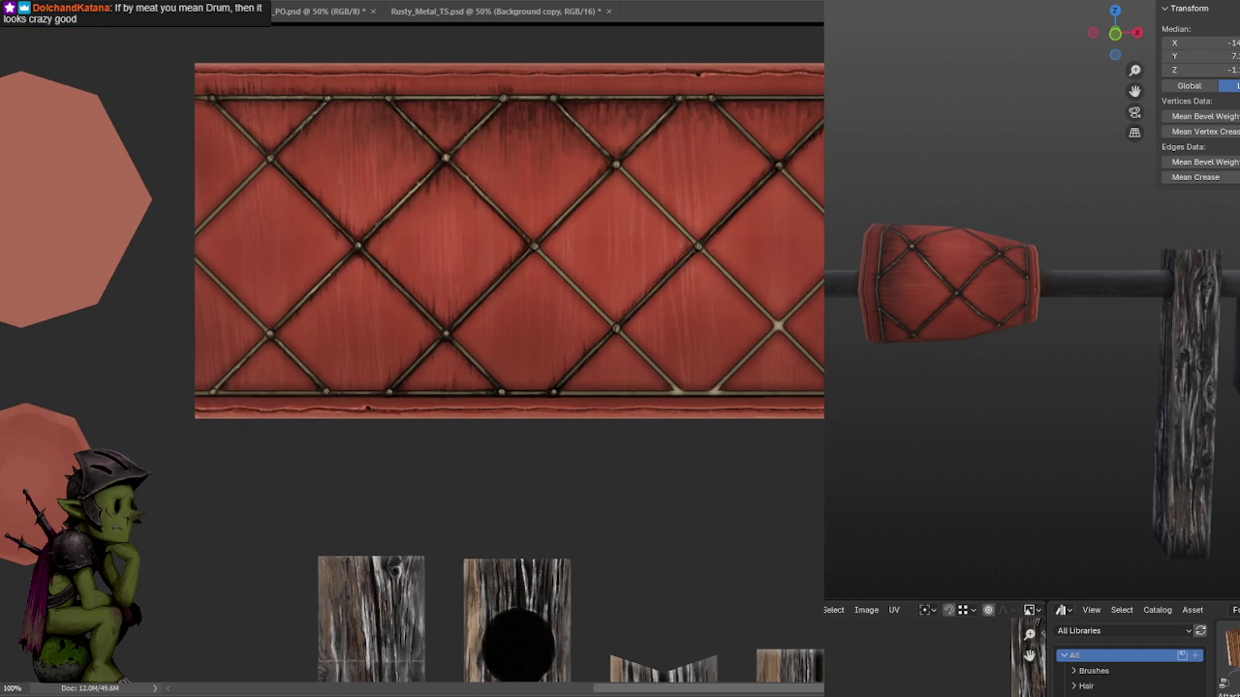
mouse_move(618, 331)
mouse_down()
mouse_move(695, 246)
mouse_move(800, 283)
mouse_up()
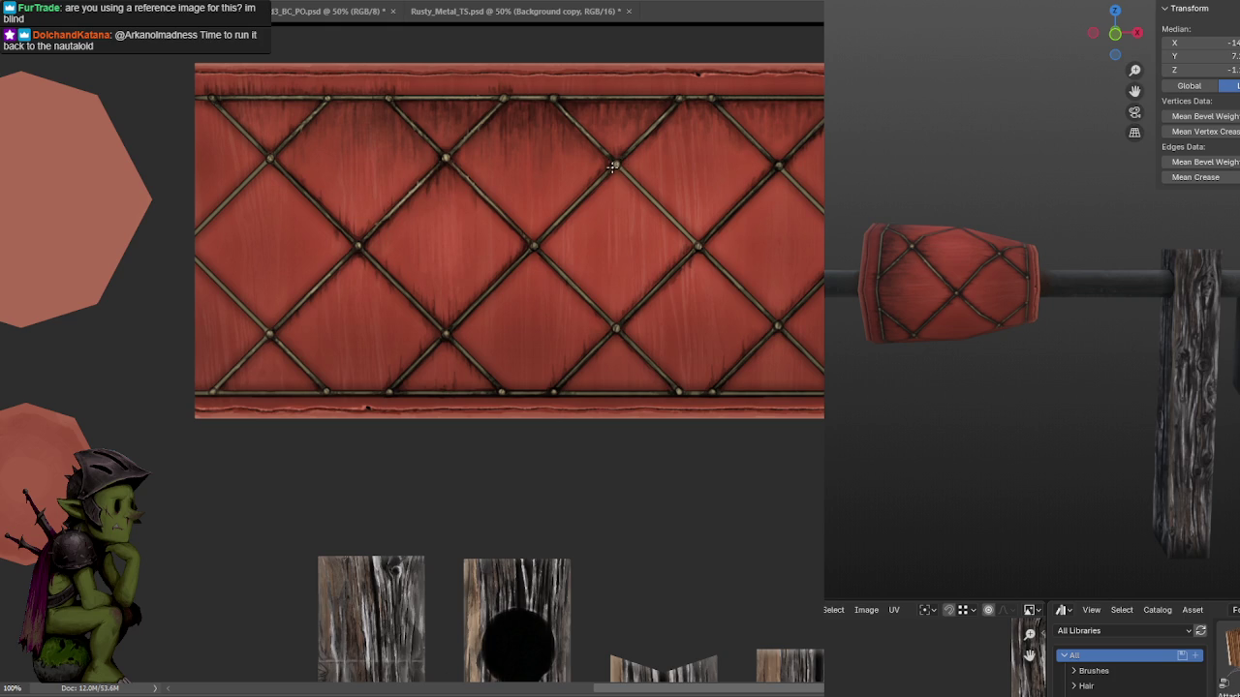
drag(656, 152, 596, 149)
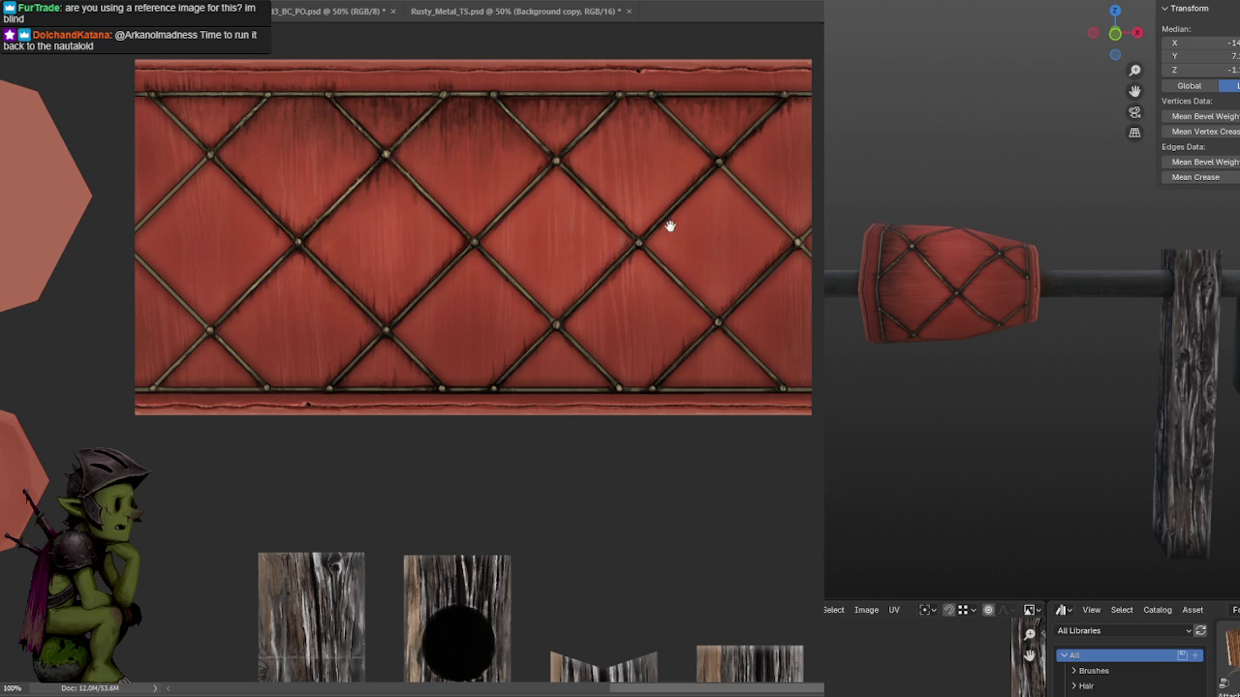
drag(672, 222, 614, 250)
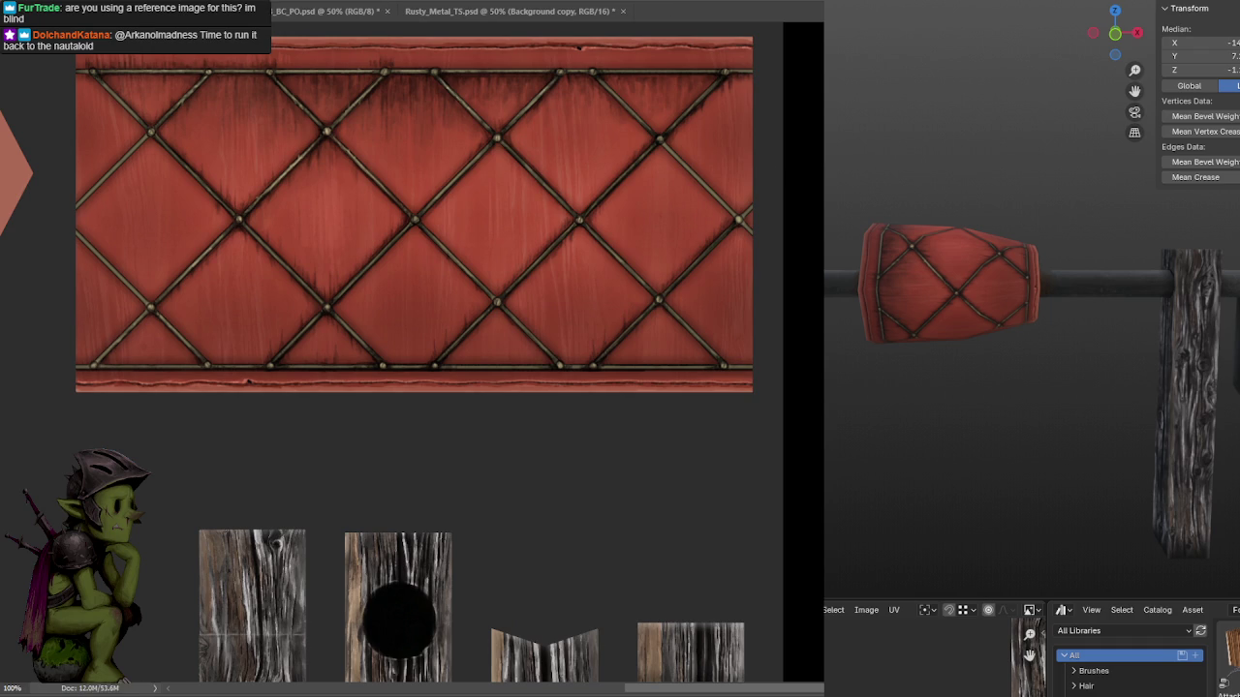
scroll(997, 310, down, 2)
middle_drag(998, 310, 1033, 299)
key(a)
scroll(620, 194, right, 3)
scroll(619, 193, up, 2)
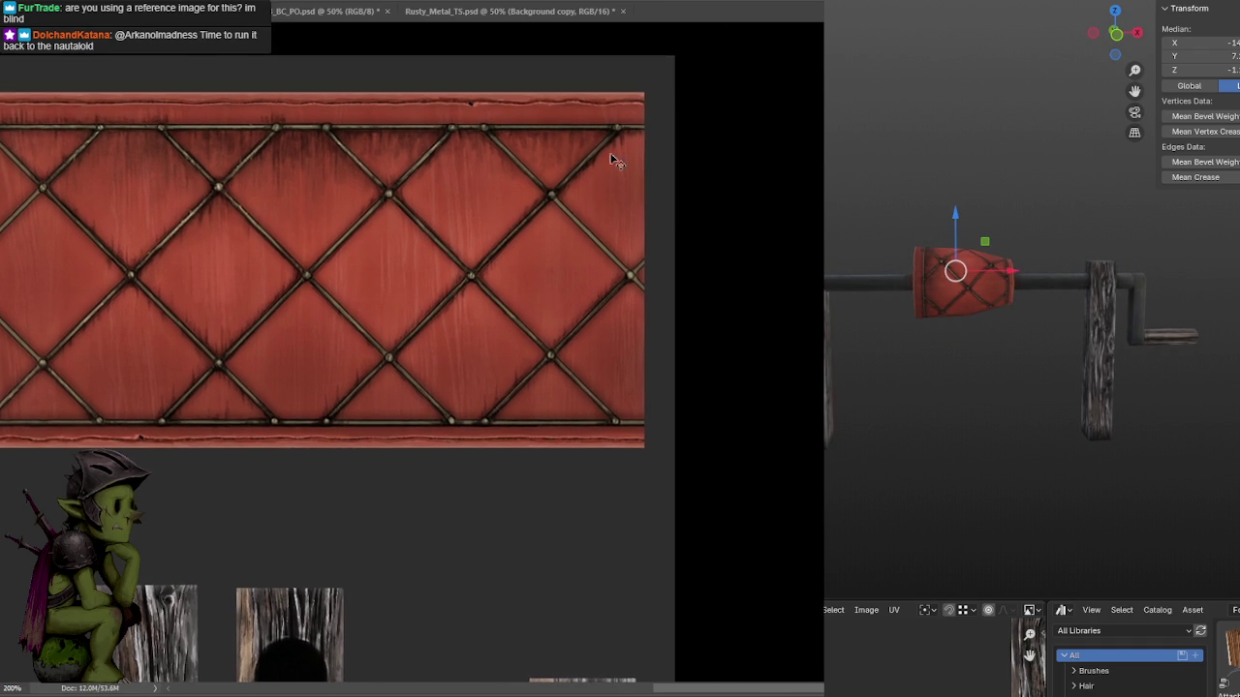
key(ctrl+plus)
scroll(561, 55, up, 1)
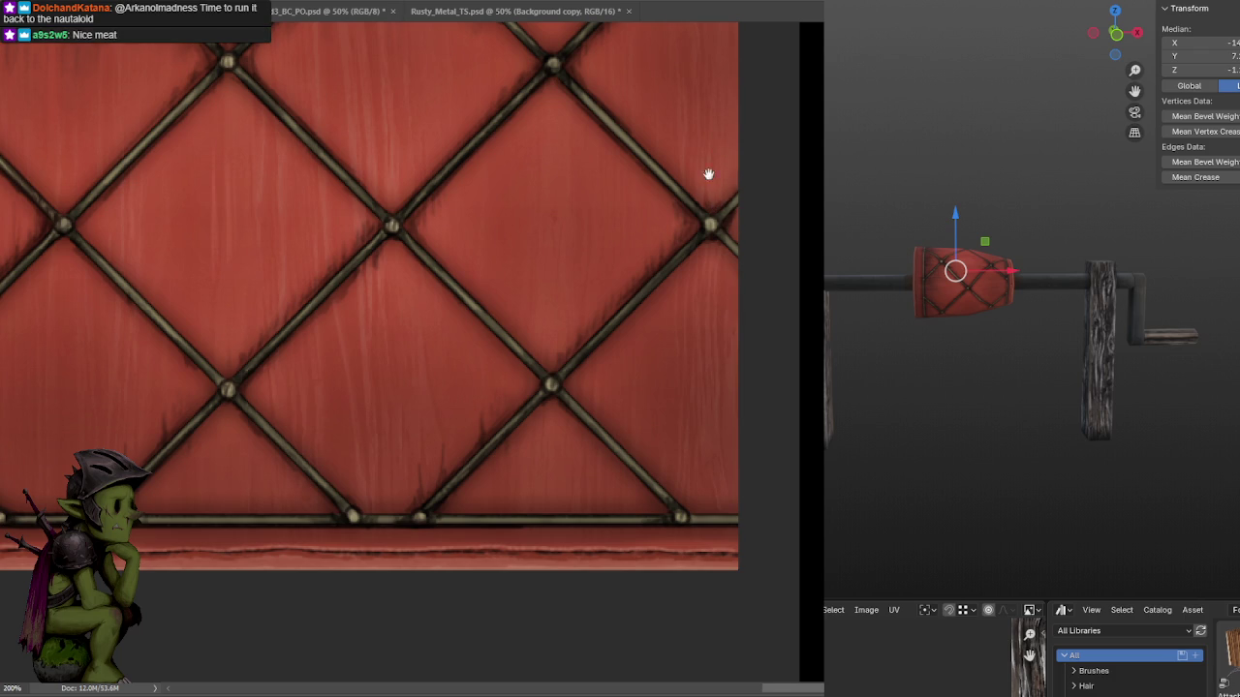
scroll(712, 160, up, 2)
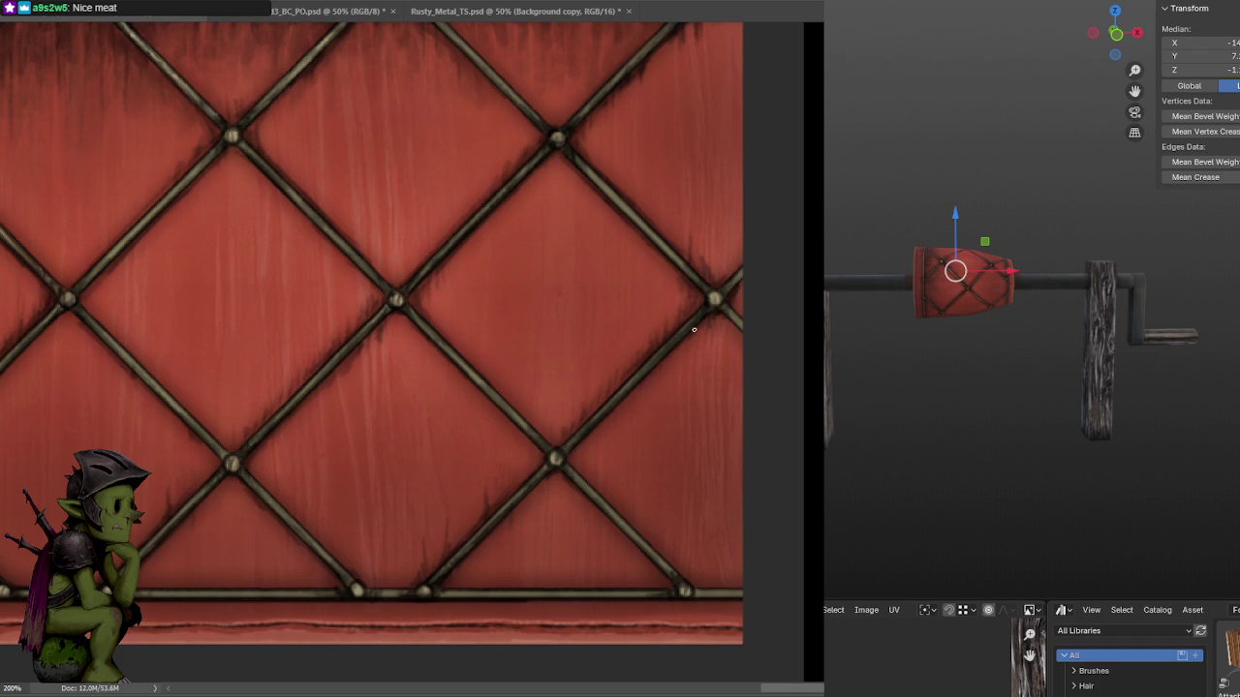
scroll(708, 313, down, 3)
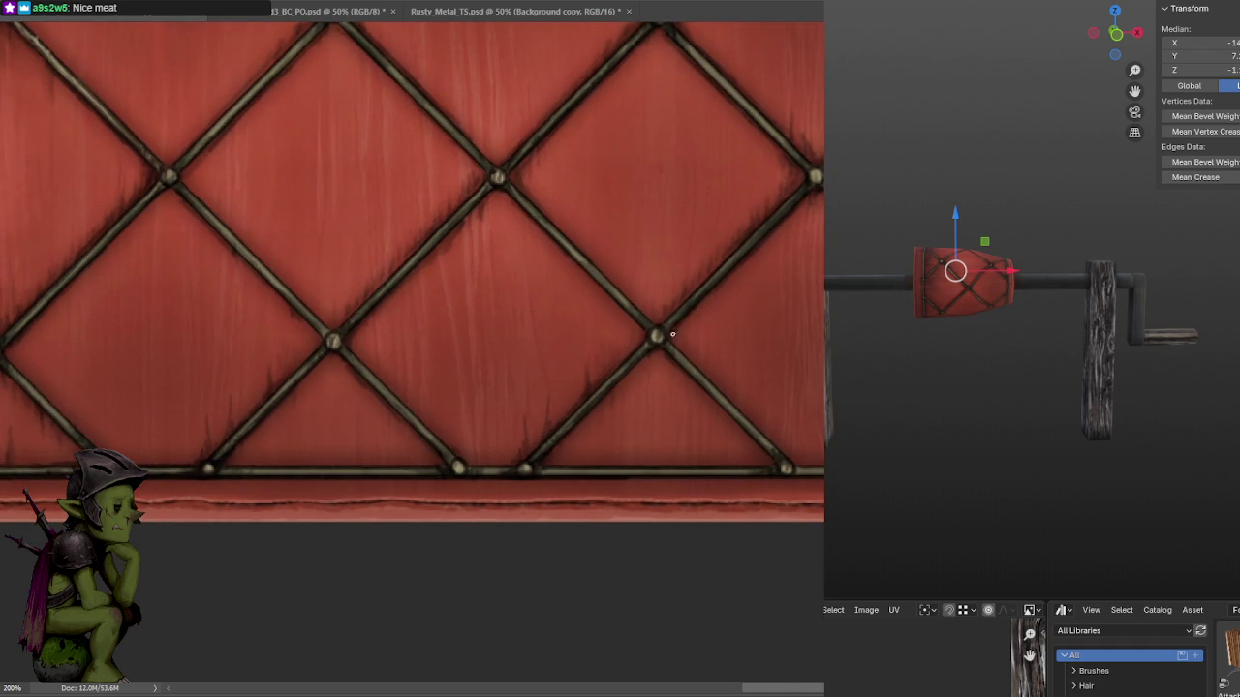
drag(705, 312, 663, 307)
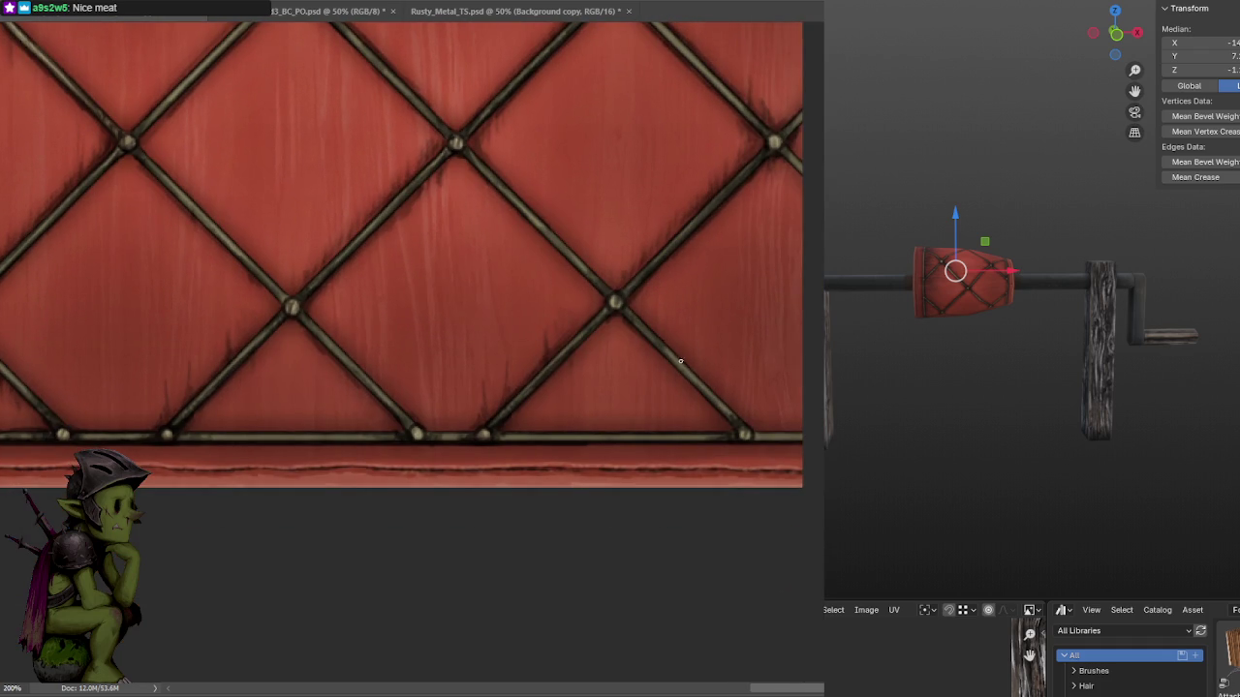
drag(748, 422, 679, 355)
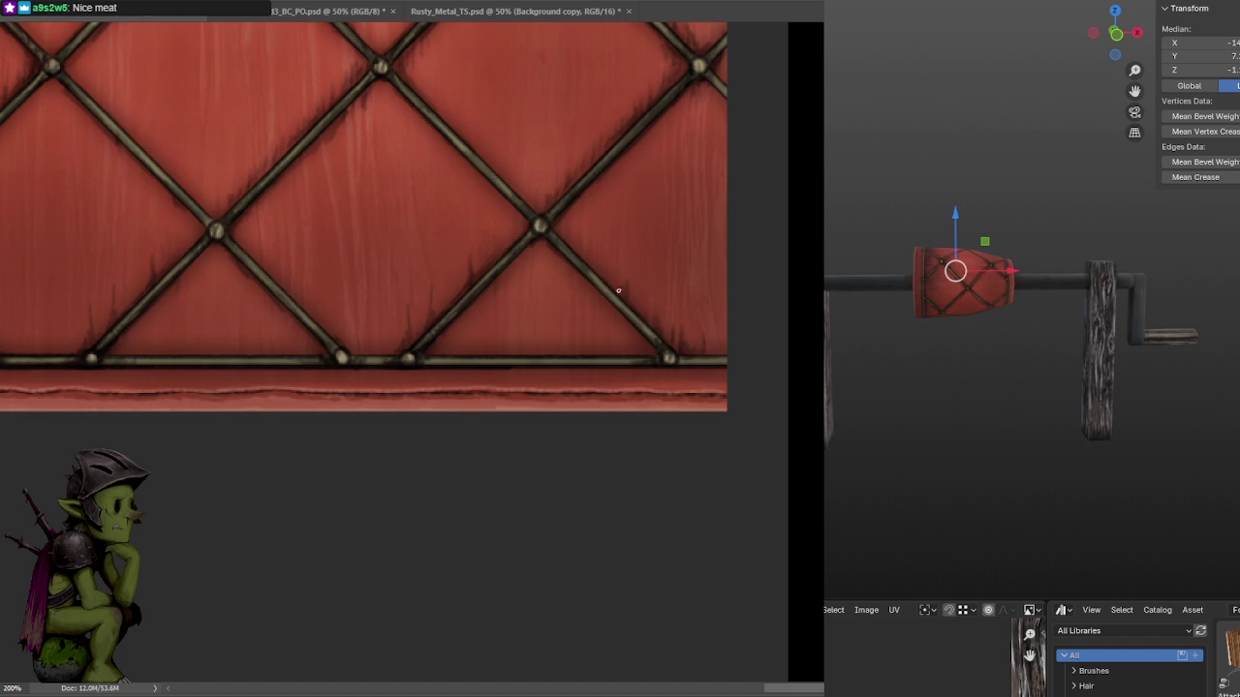
drag(602, 252, 659, 225)
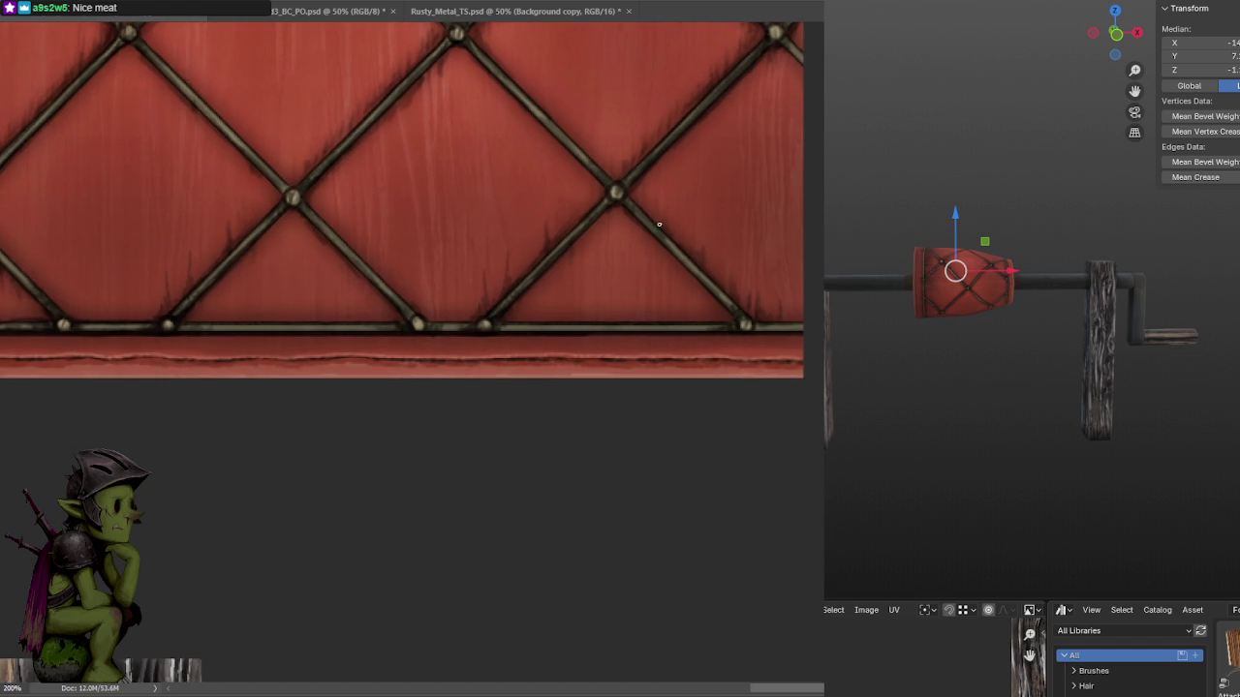
mouse_move(669, 182)
mouse_down()
mouse_move(693, 145)
mouse_move(630, 263)
mouse_up()
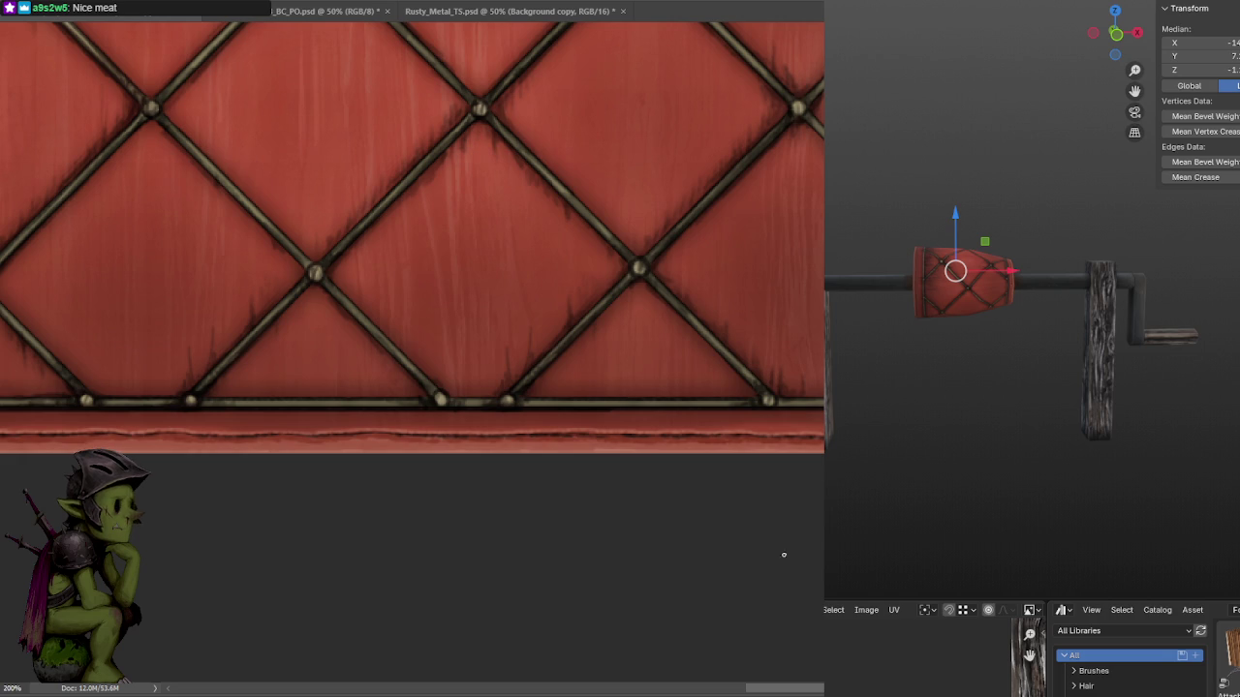
alt+scroll(761, 520, down, 1)
alt+scroll(769, 509, down, 1)
alt+scroll(500, 420, down, 1)
alt+scroll(503, 408, up, 1)
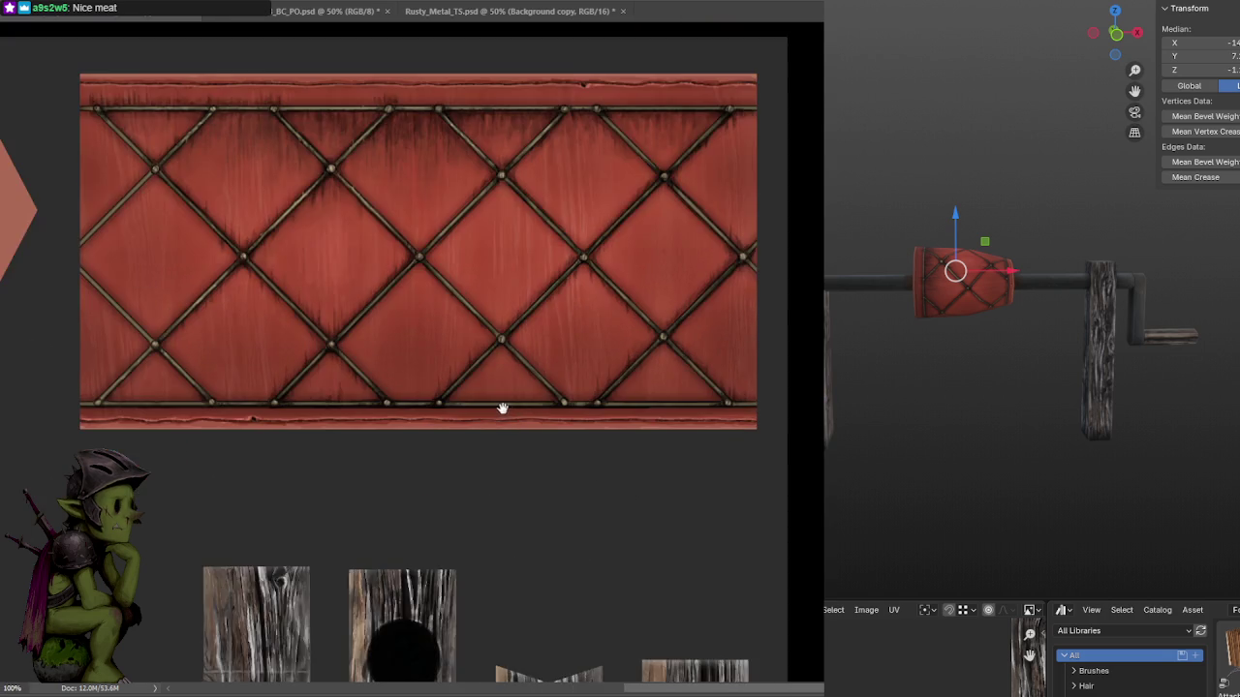
Save UVd Meatspin.psd and orbit the Blender hammer head up close to inspect the updated lattice.
drag(503, 409, 604, 417)
mouse_move(911, 416)
middle_down()
mouse_move(867, 387)
mouse_move(963, 396)
mouse_move(886, 462)
mouse_move(842, 423)
middle_up()
click(897, 410)
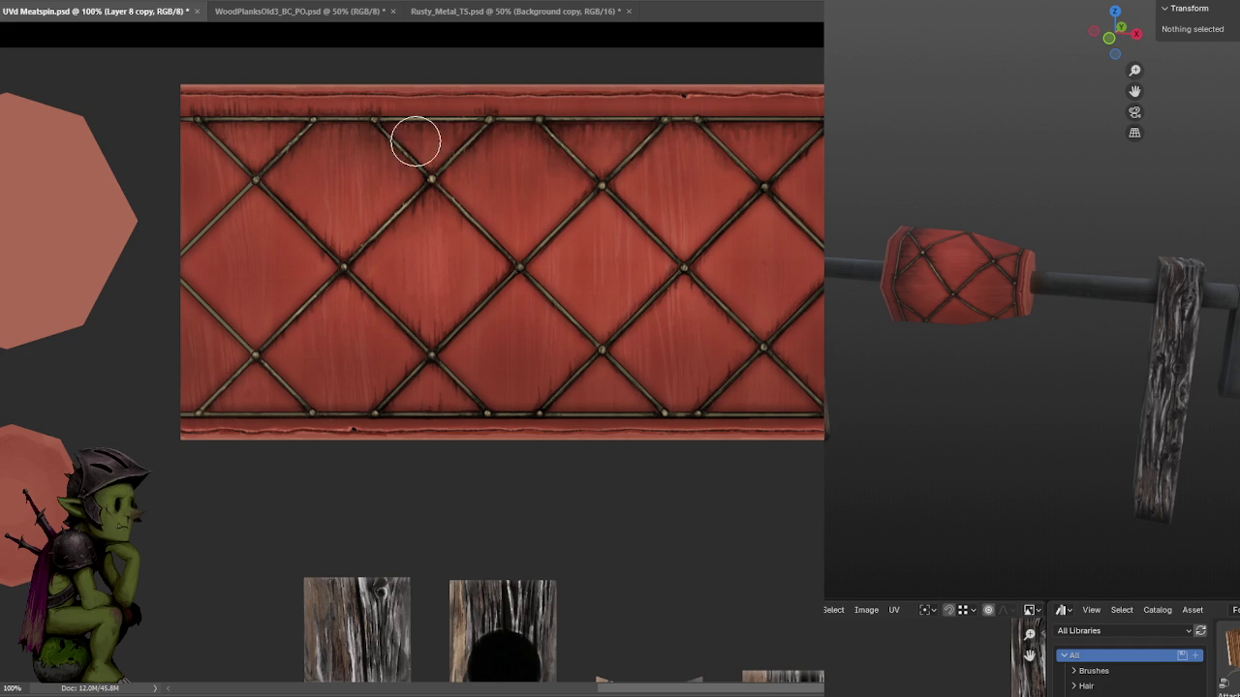
key(ctrl+s)
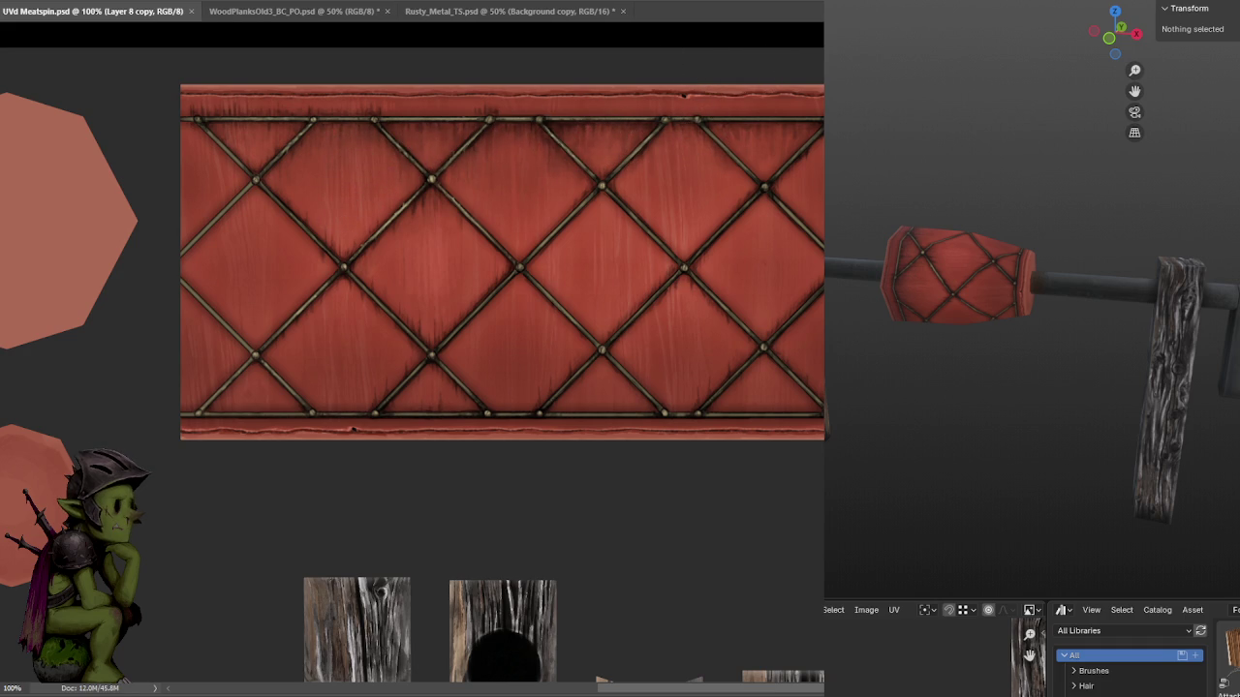
scroll(1104, 262, up, 2)
mouse_move(1104, 261)
middle_down()
mouse_move(1093, 359)
mouse_move(1093, 265)
mouse_move(1097, 278)
middle_up()
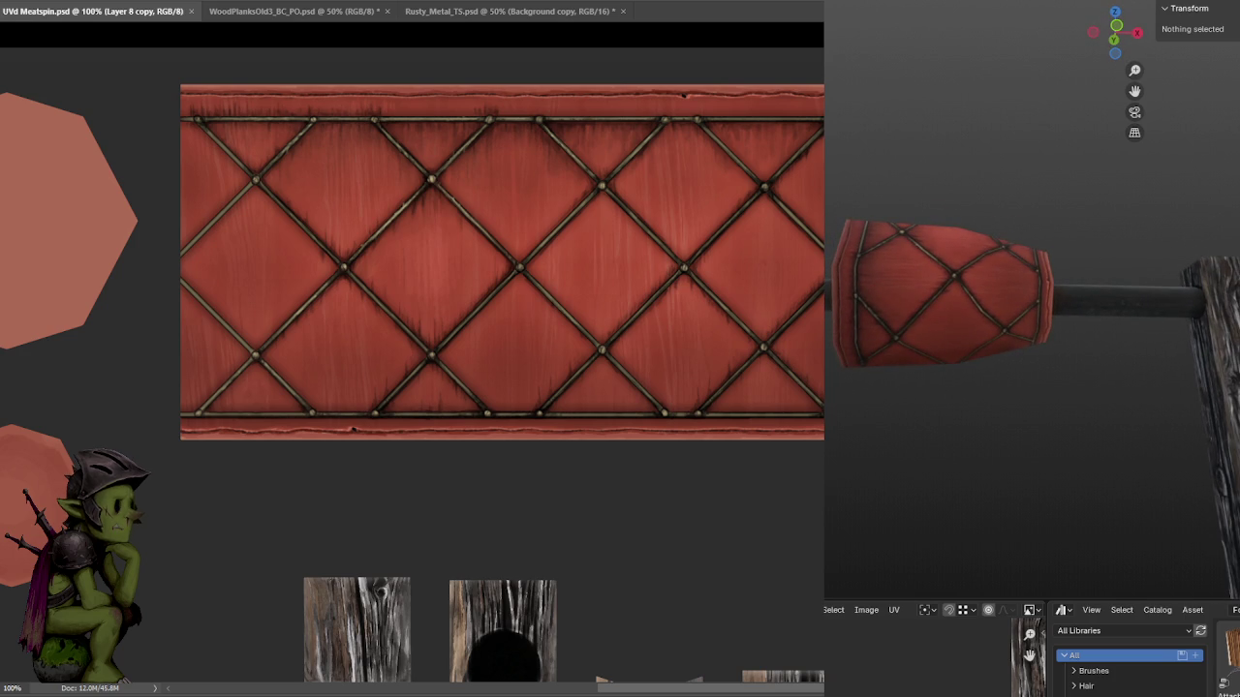
alt+scroll(620, 106, down, 1)
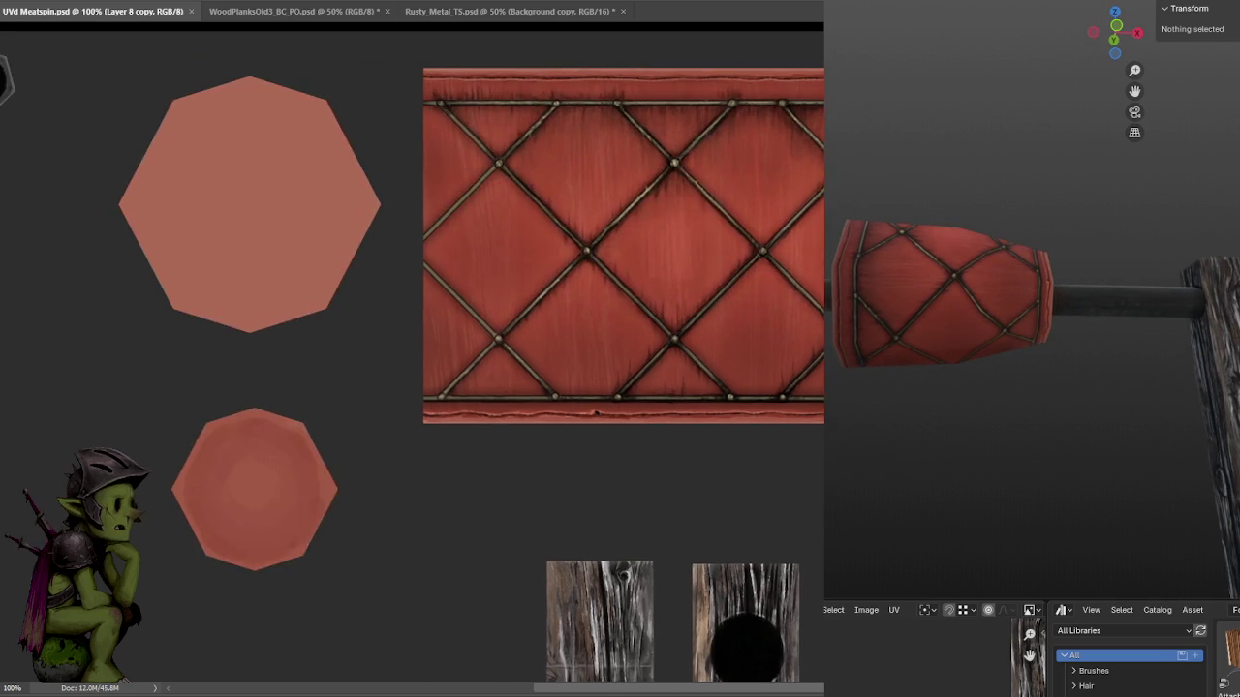
Darken and deepen the shadow along the diagonal strap just above the rivet.
alt+scroll(609, 97, up, 2)
alt+scroll(626, 105, up, 1)
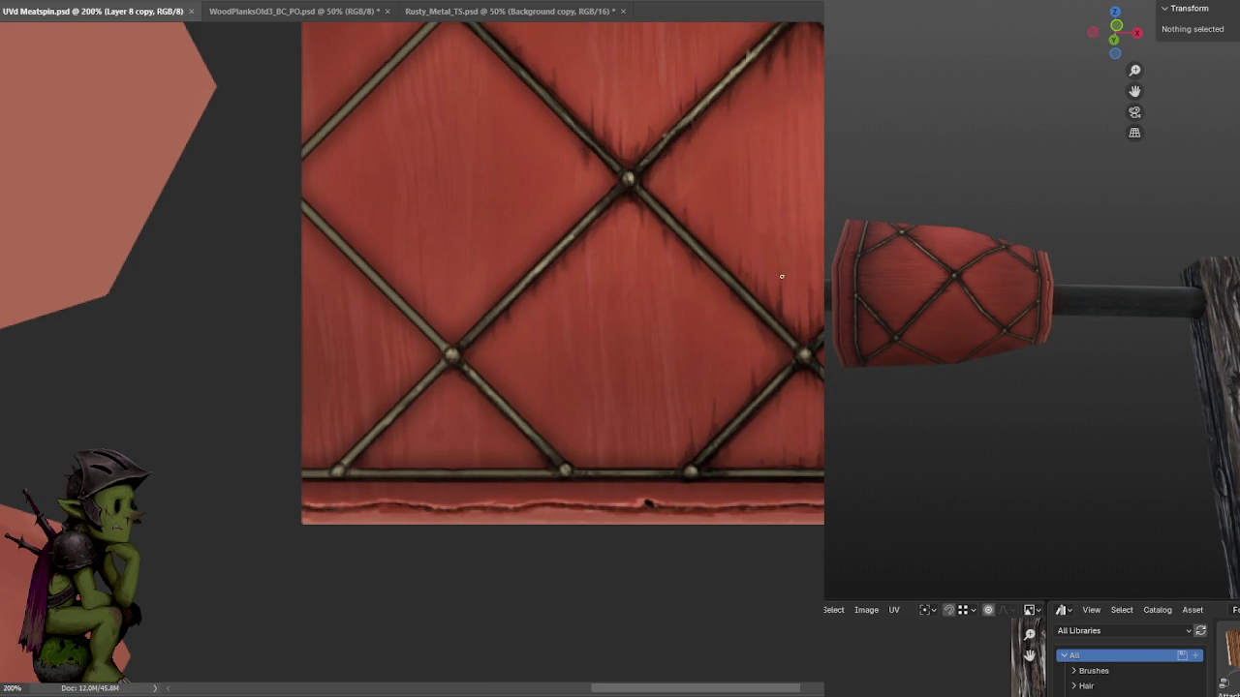
click(448, 346)
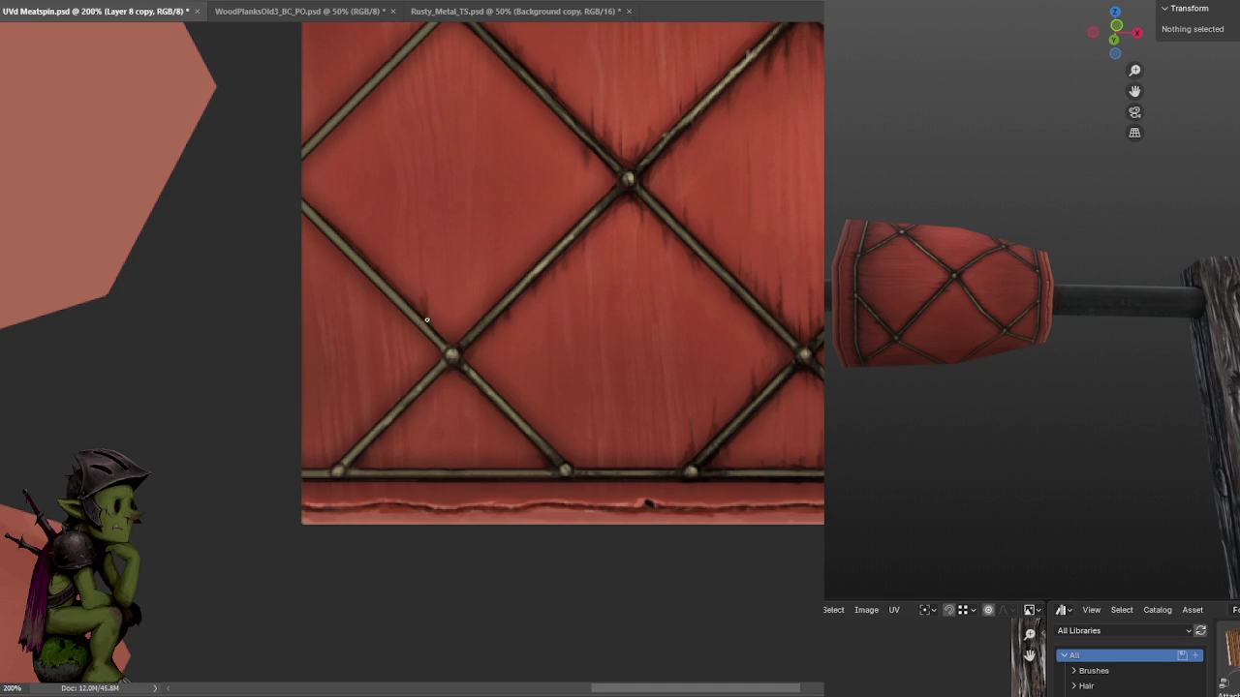
drag(436, 328, 444, 336)
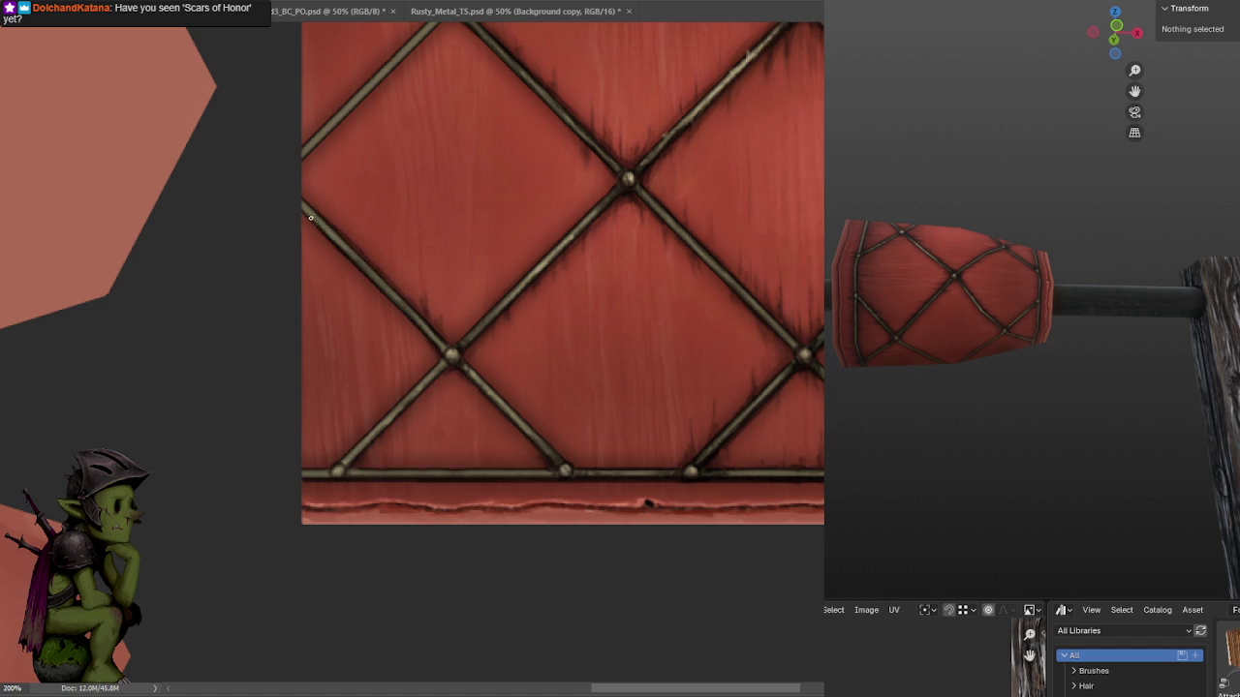
drag(433, 331, 445, 349)
drag(445, 359, 492, 337)
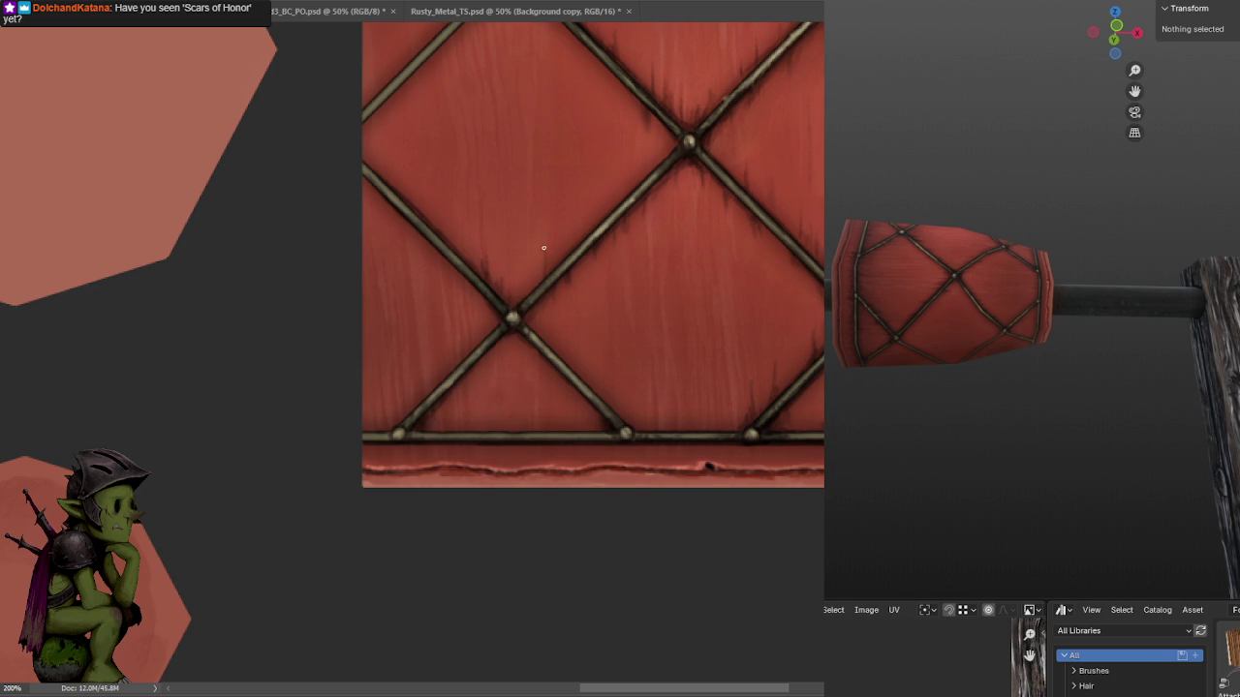
Pan around the lattice at 200% to inspect the top edge, left side and lower rows.
drag(560, 235, 551, 415)
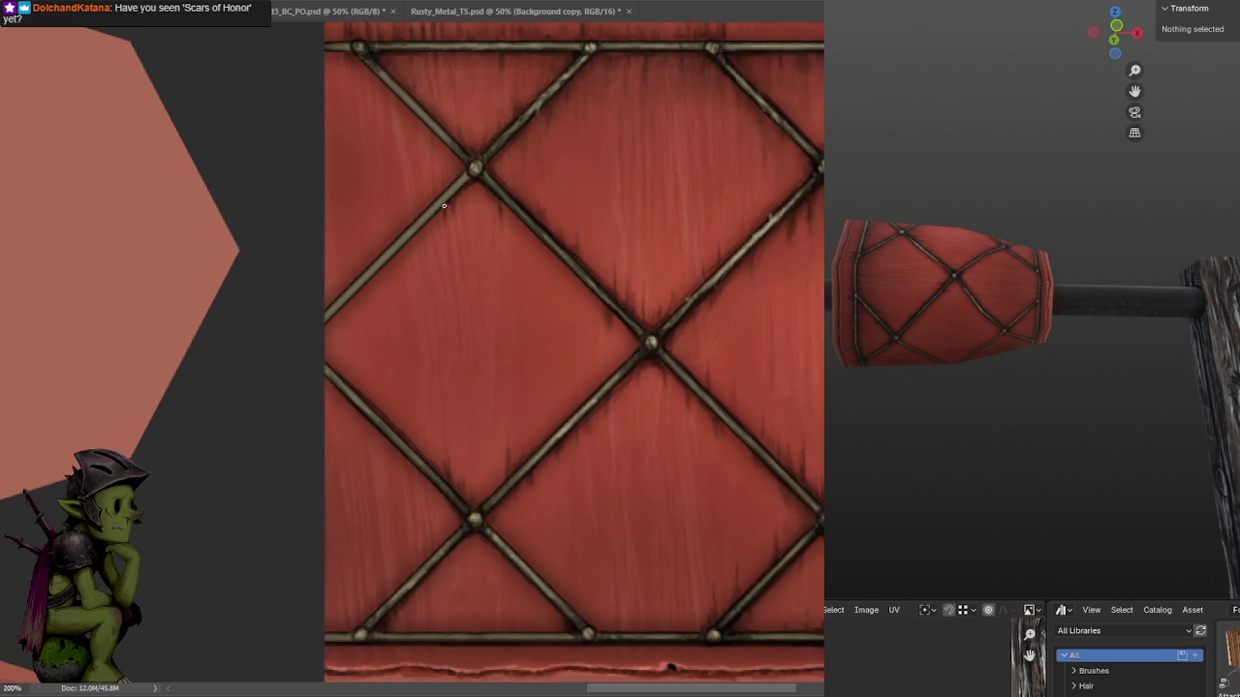
drag(465, 188, 559, 197)
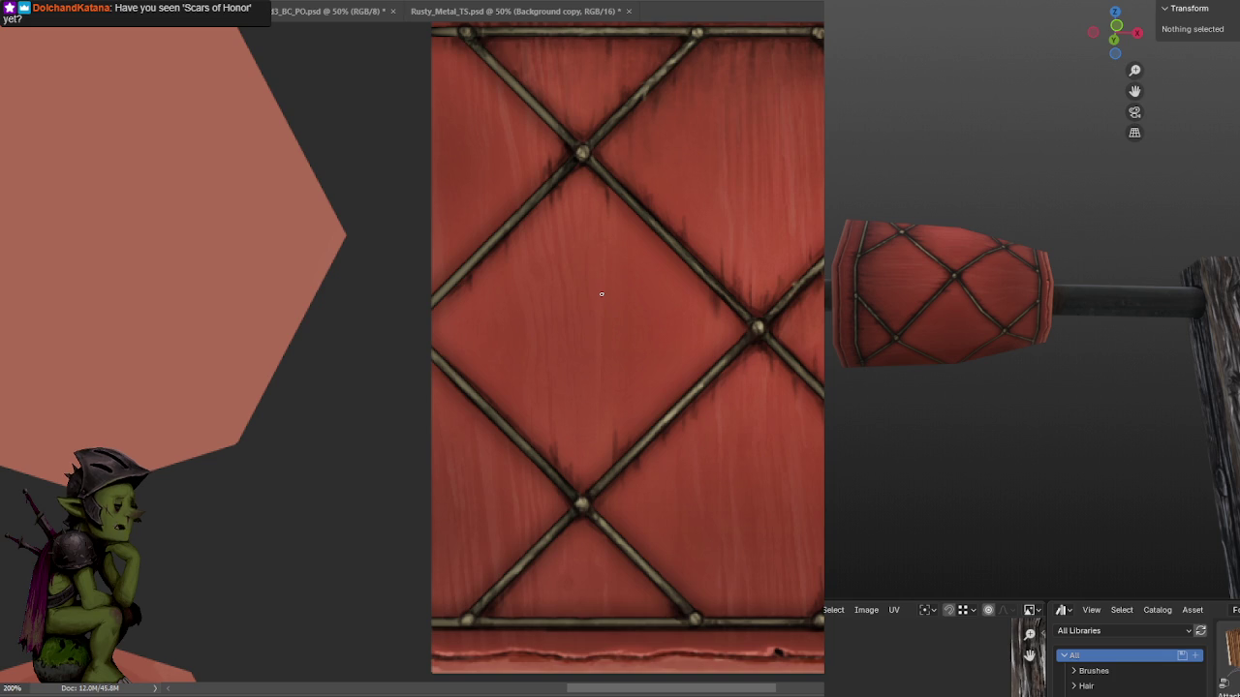
drag(567, 145, 573, 269)
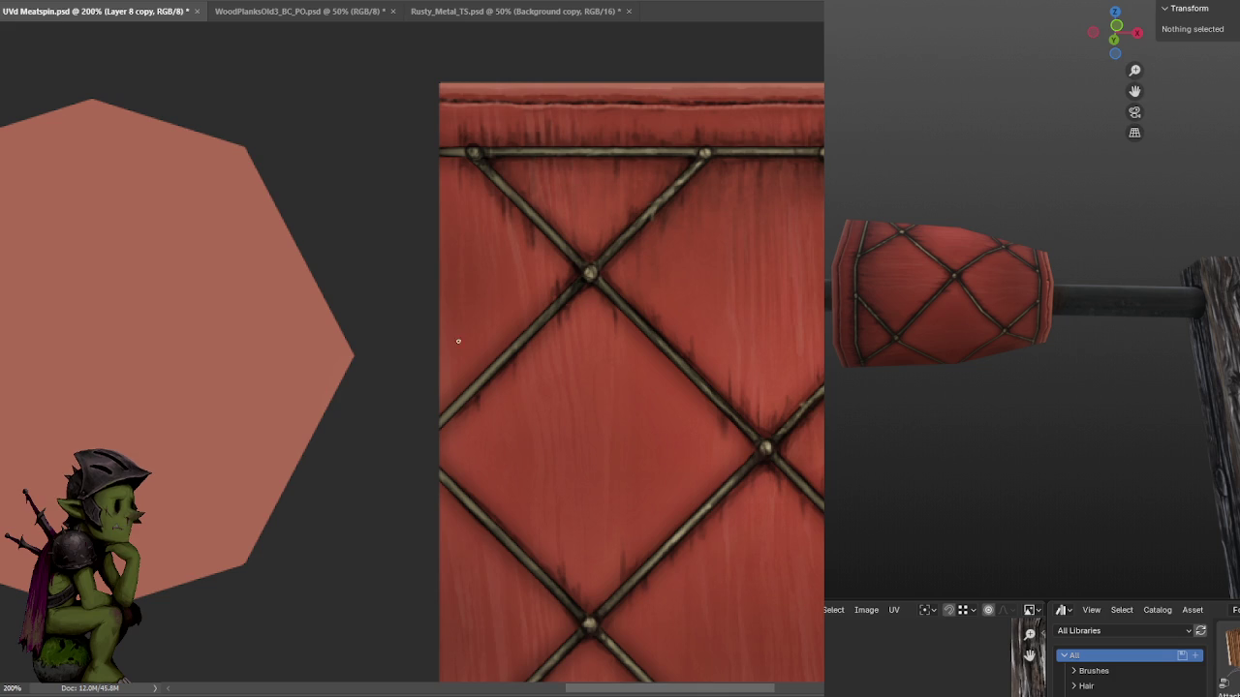
scroll(523, 291, down, 2)
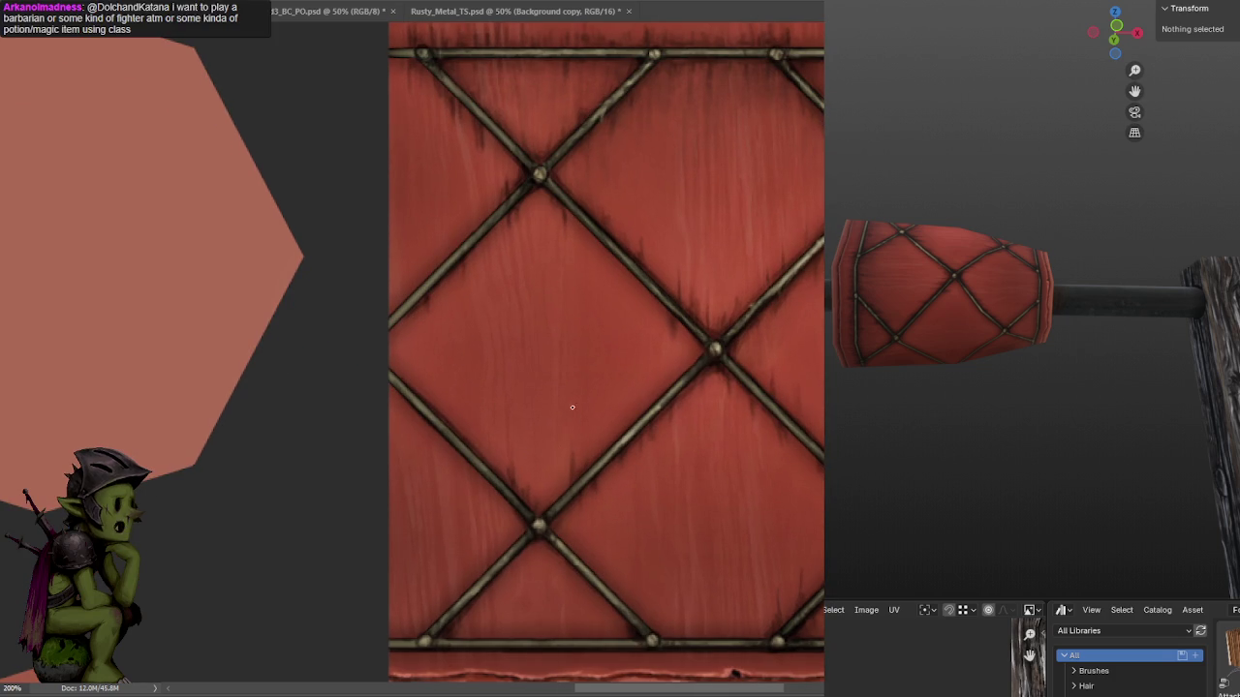
drag(663, 288, 698, 172)
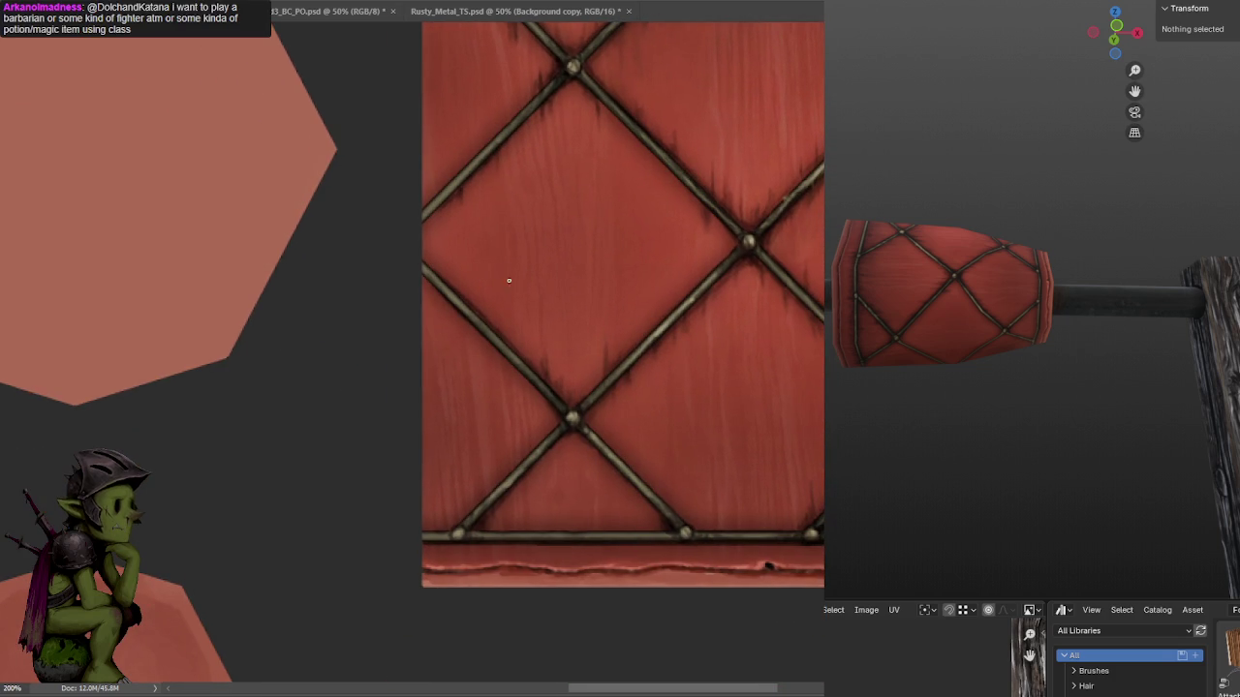
drag(648, 235, 581, 217)
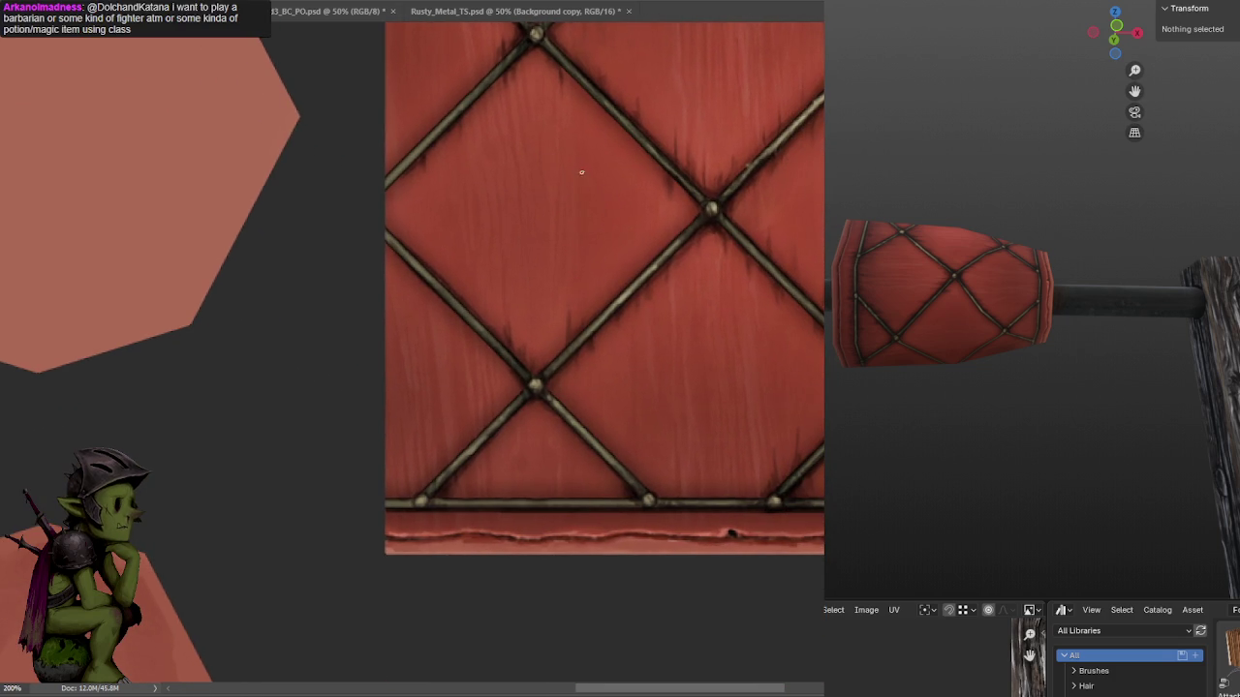
drag(650, 161, 603, 213)
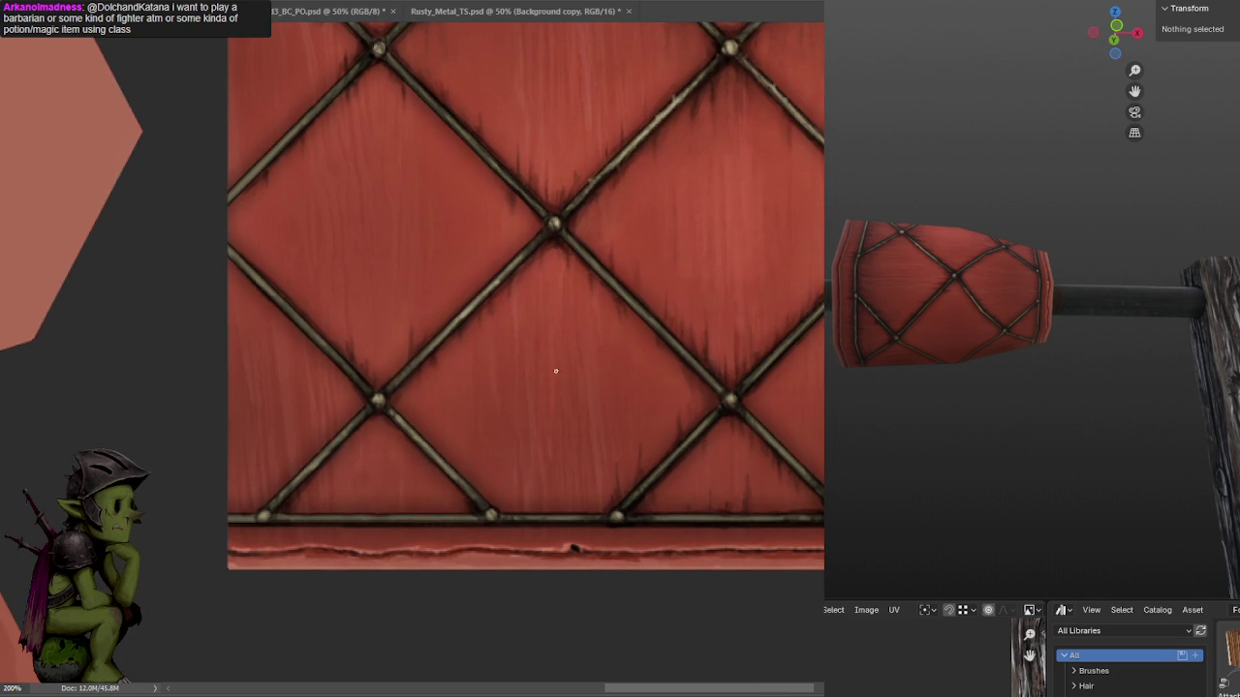
drag(658, 209, 535, 256)
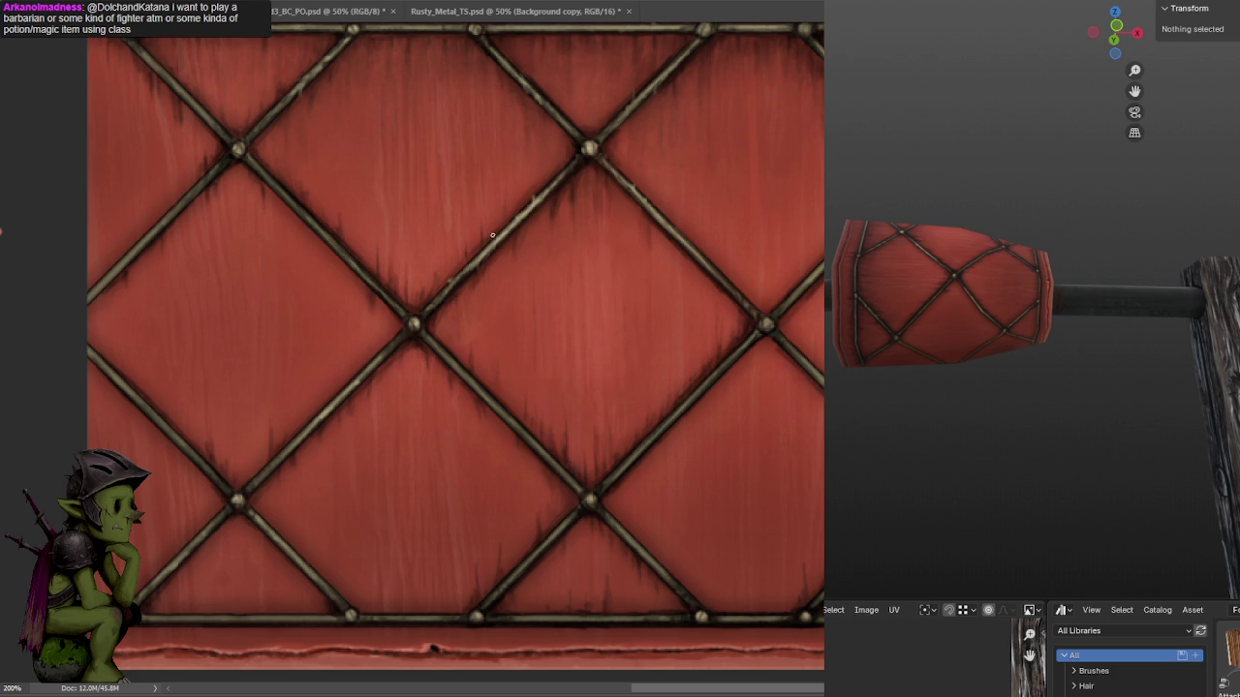
Paint a thin dark grime streak downward and dark shading along a diagonal strap.
key(ctrl+minus)
drag(675, 249, 656, 238)
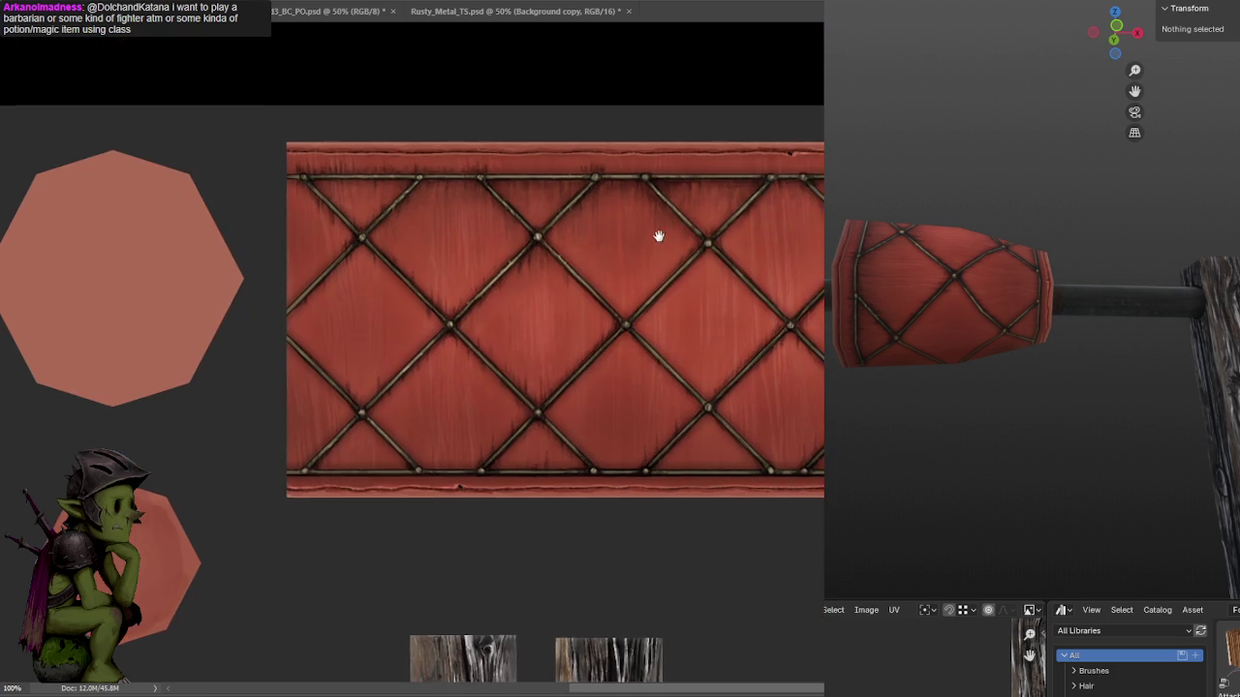
key(ctrl+plus)
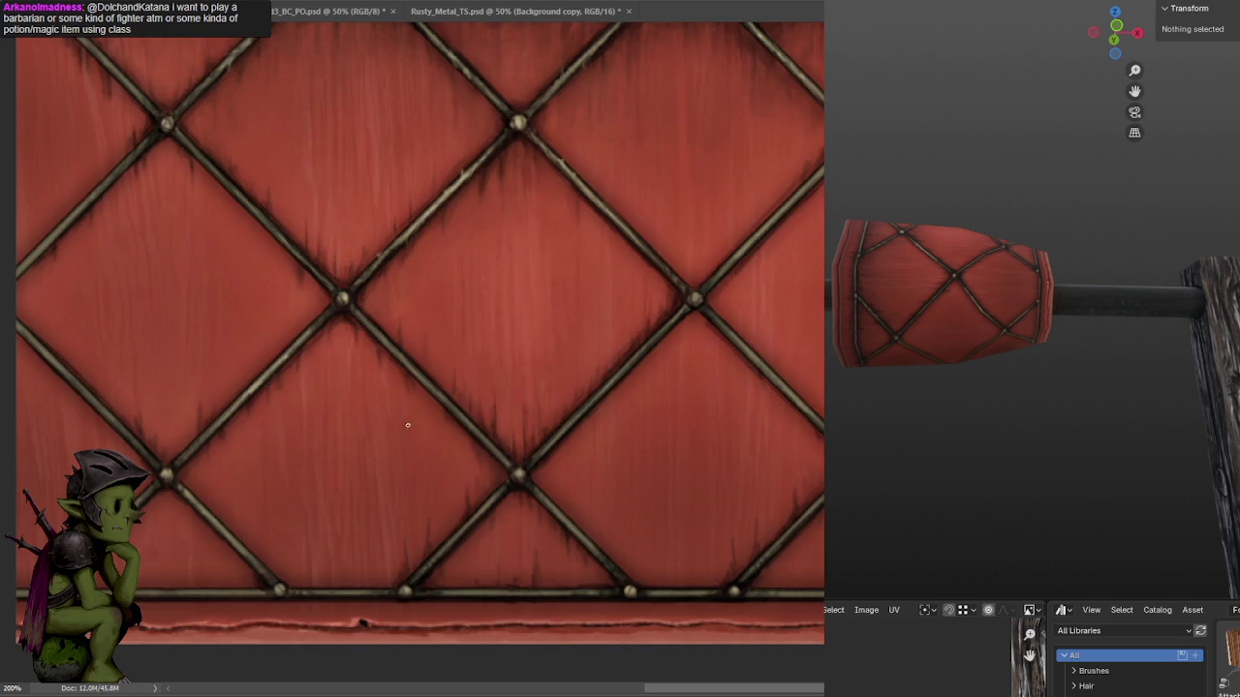
drag(409, 453, 408, 492)
key(ctrl+minus)
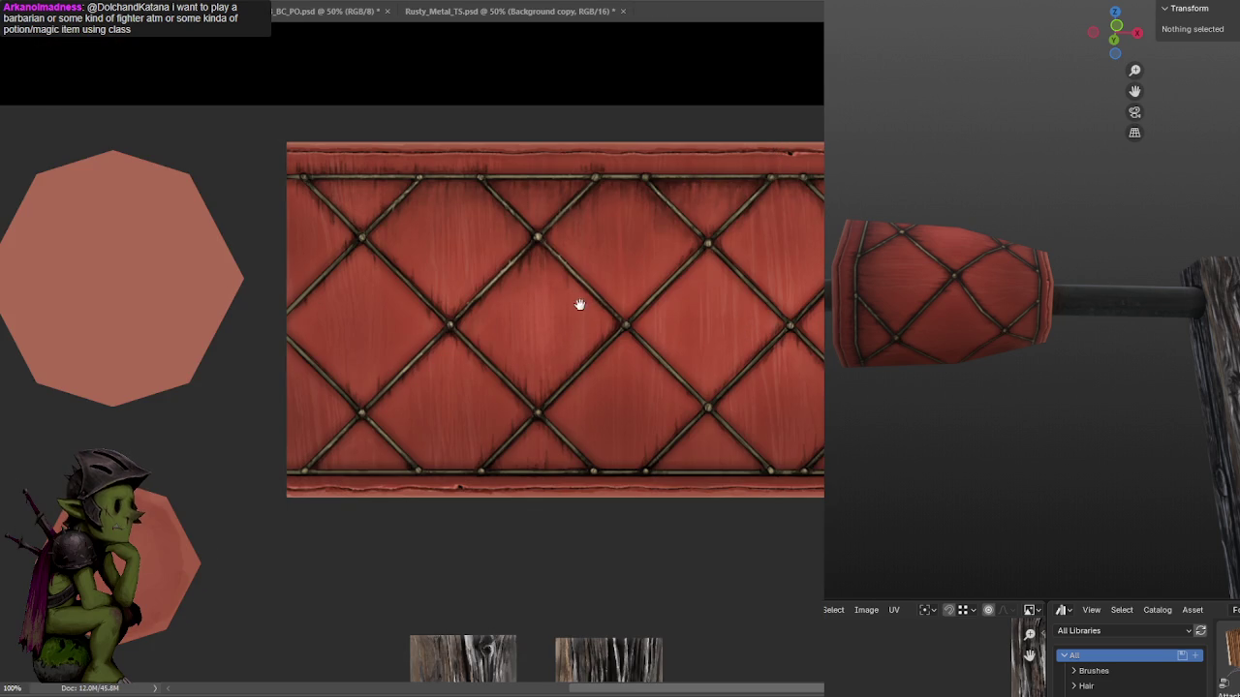
key(ctrl+plus)
mouse_move(589, 254)
mouse_down()
mouse_move(493, 350)
mouse_move(656, 448)
mouse_up()
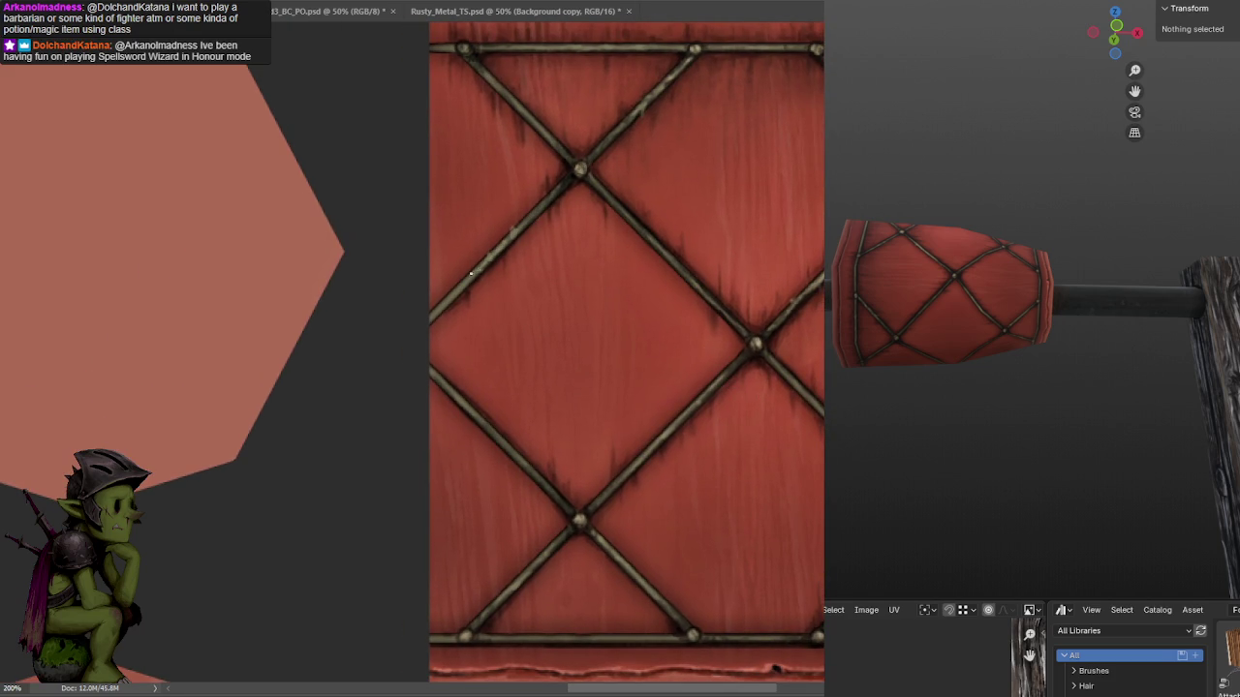
drag(692, 207, 629, 212)
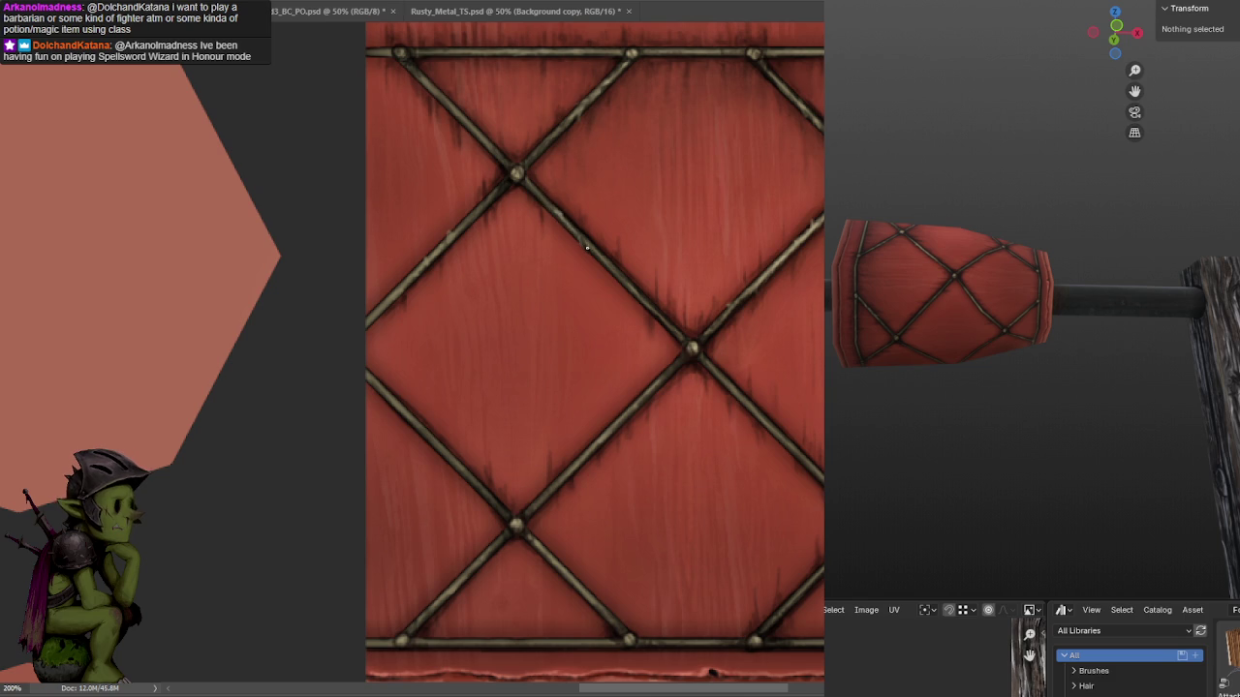
Brush faint light highlight strokes along the bottom metal strap.
scroll(656, 285, down, 3)
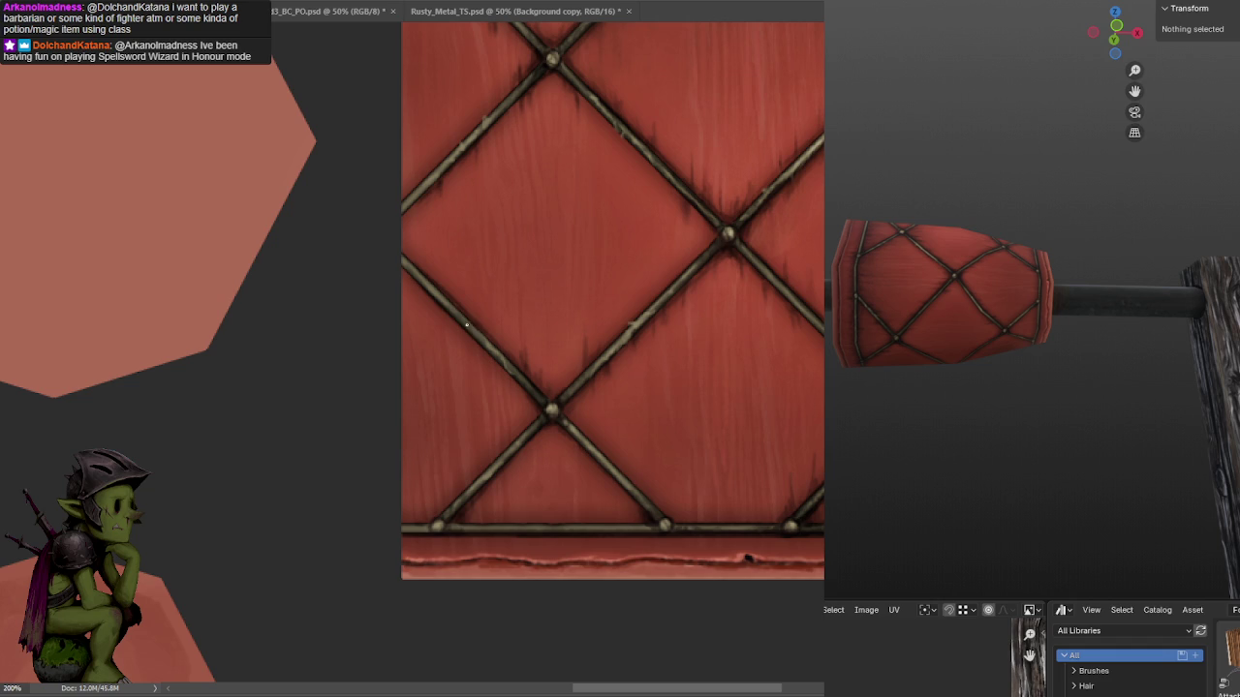
scroll(549, 391, down, 3)
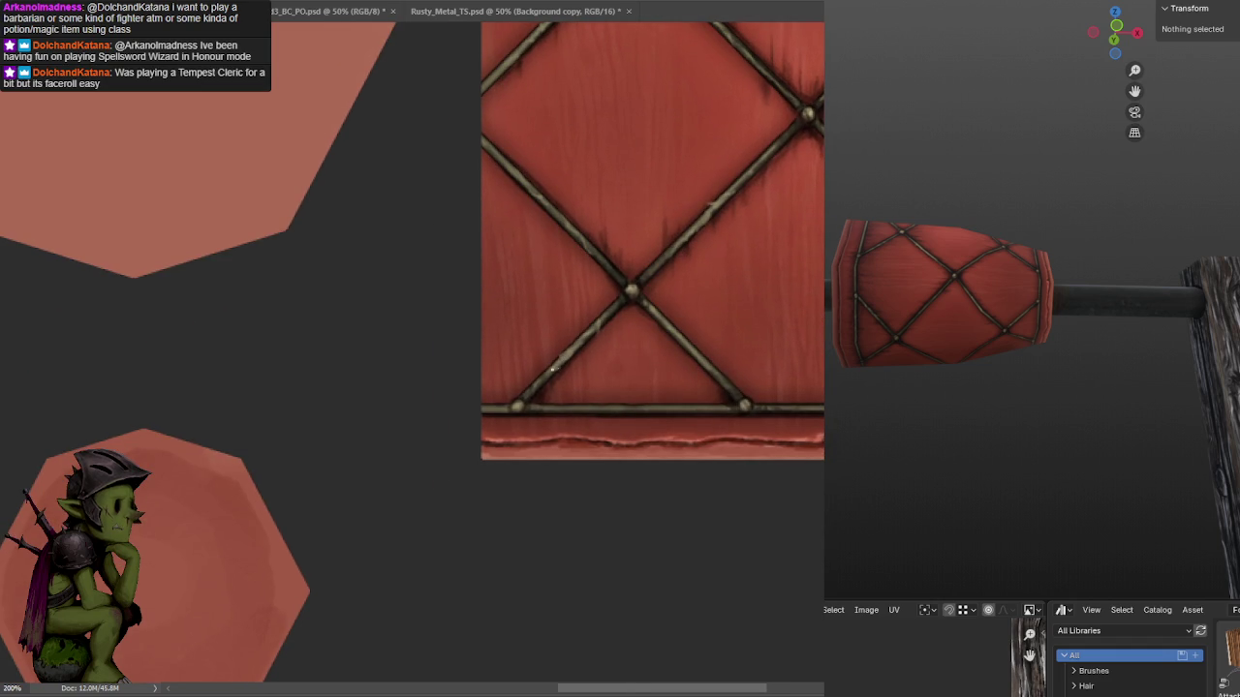
scroll(640, 387, down, 1)
mouse_move(585, 371)
mouse_down()
mouse_move(652, 375)
mouse_move(650, 299)
mouse_up()
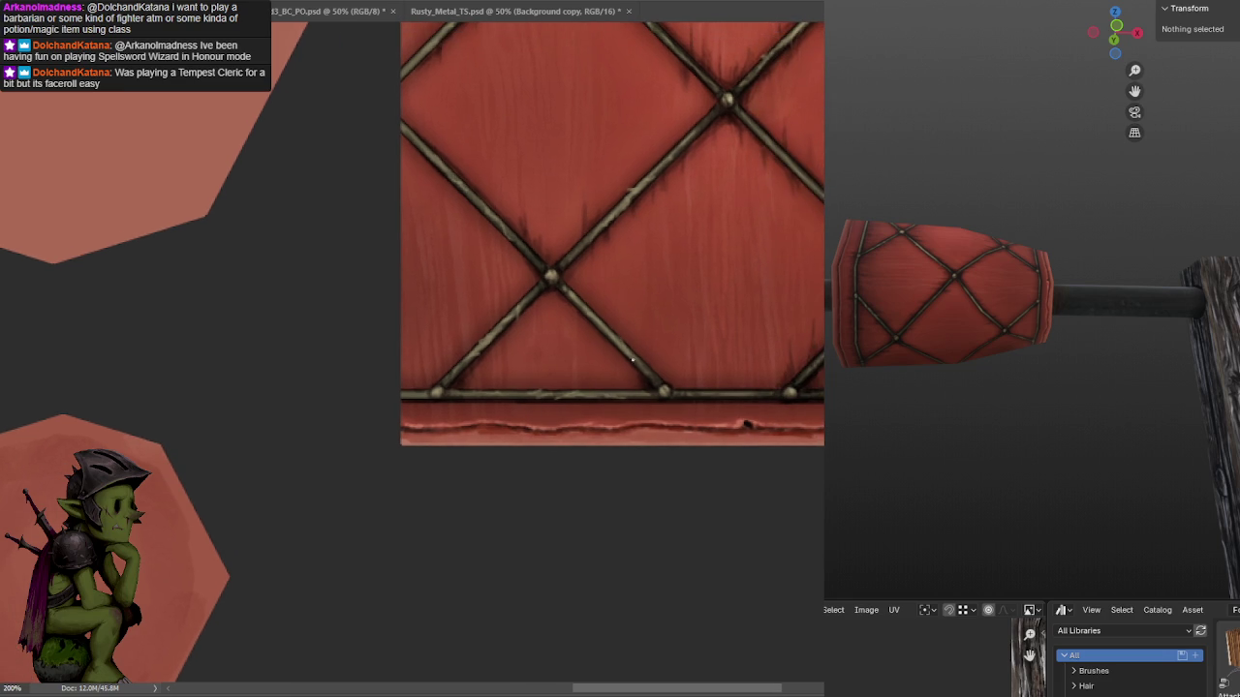
drag(664, 357, 631, 319)
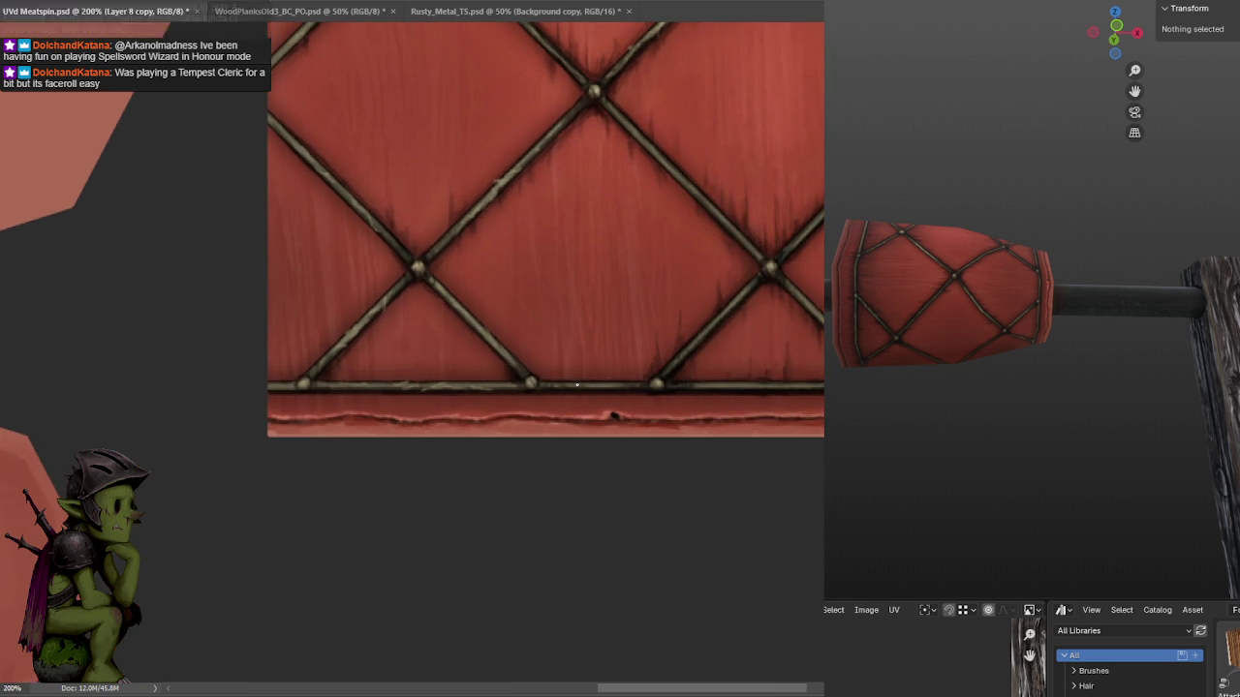
drag(749, 297, 708, 318)
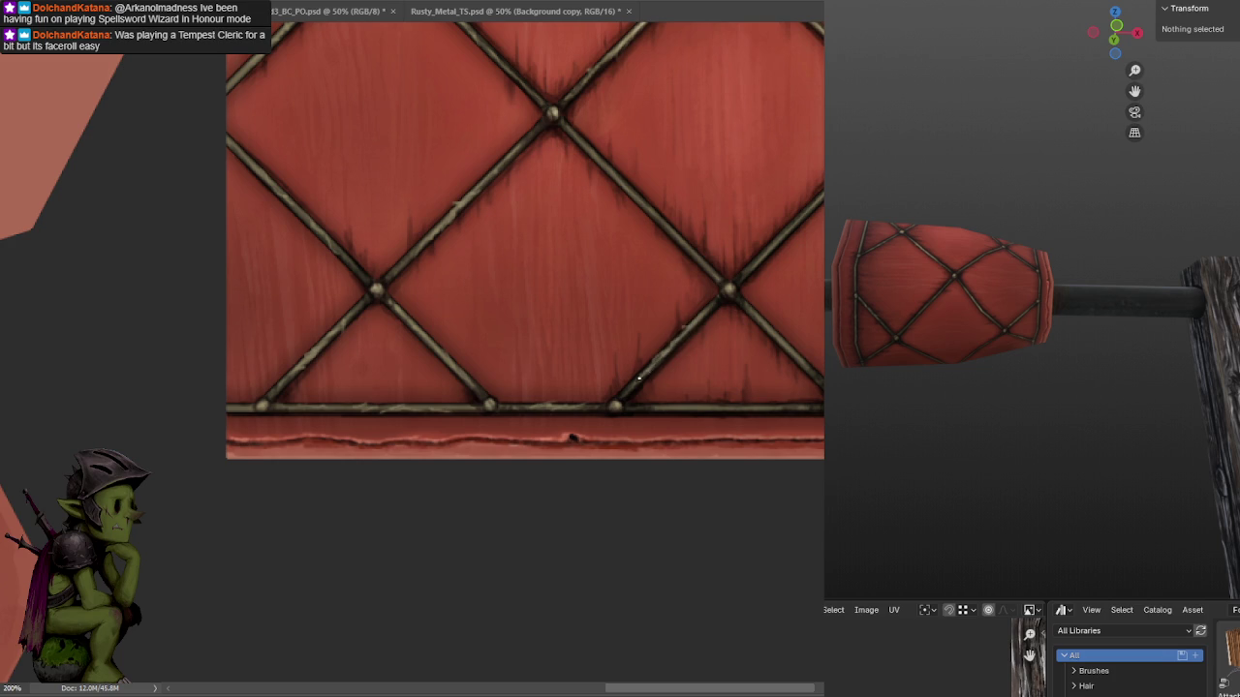
Scroll back up and zoom out to view the whole diamond texture strip.
scroll(631, 396, right, 3)
scroll(684, 285, up, 2)
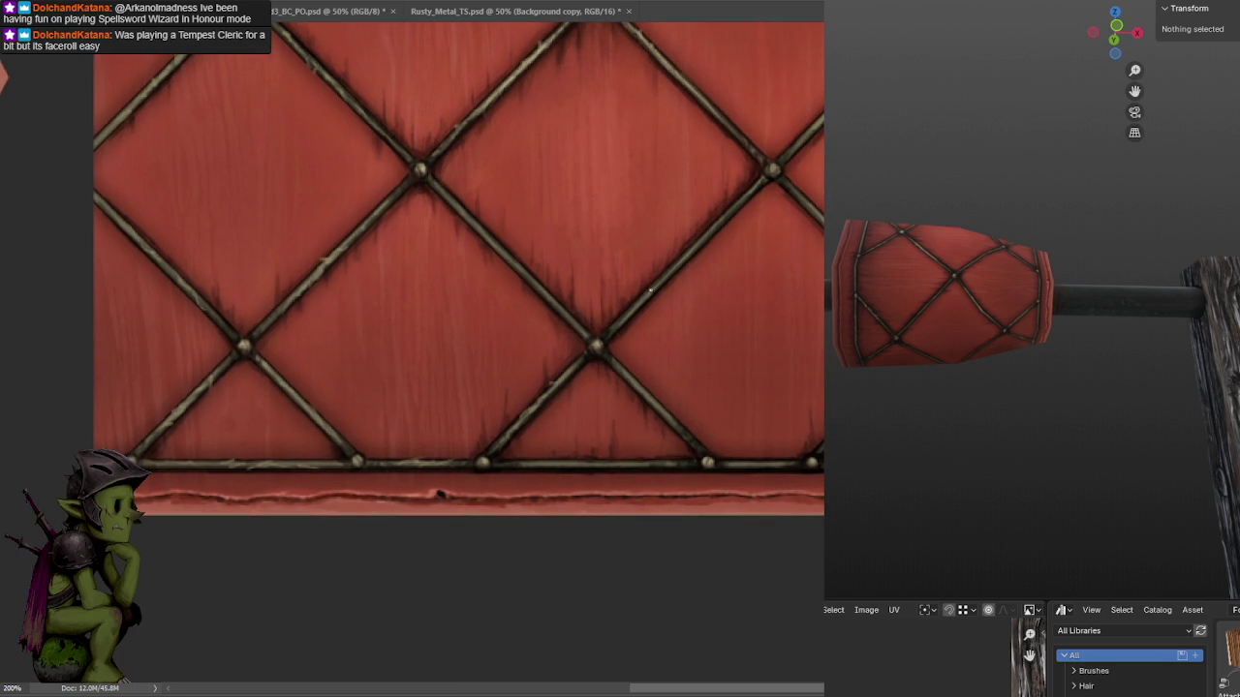
scroll(659, 291, right, 1)
scroll(658, 290, up, 2)
scroll(668, 305, up, 1)
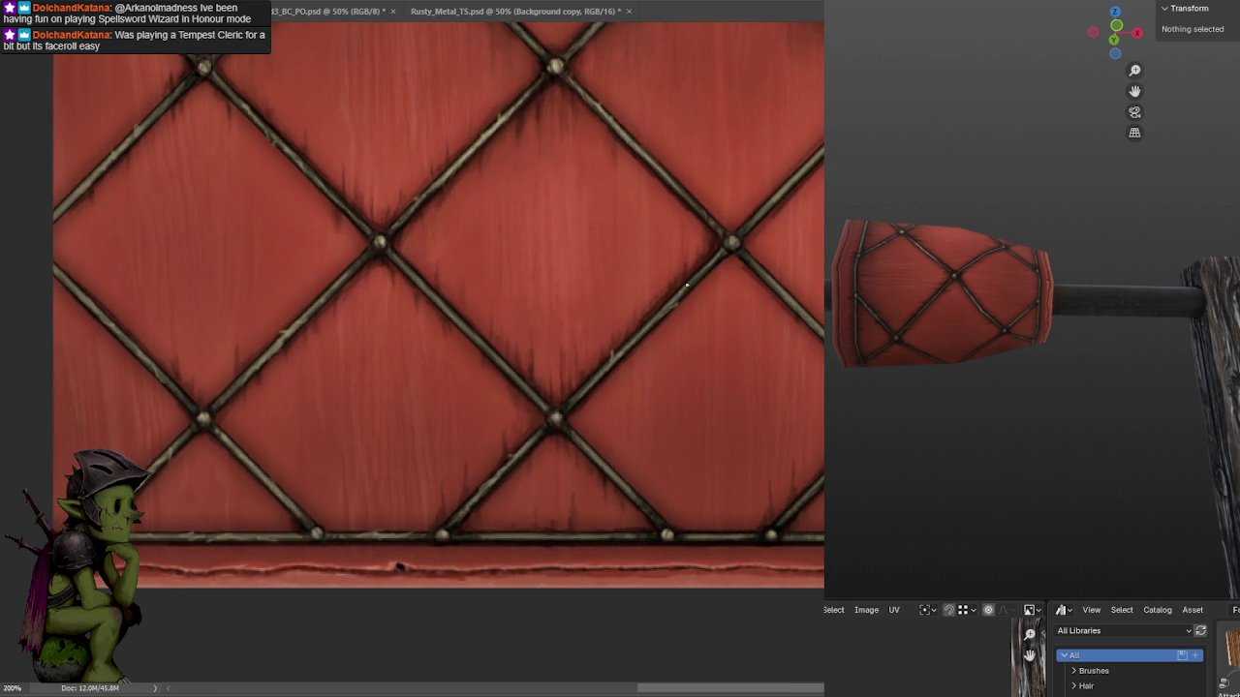
scroll(681, 290, up, 2)
scroll(742, 251, up, 10)
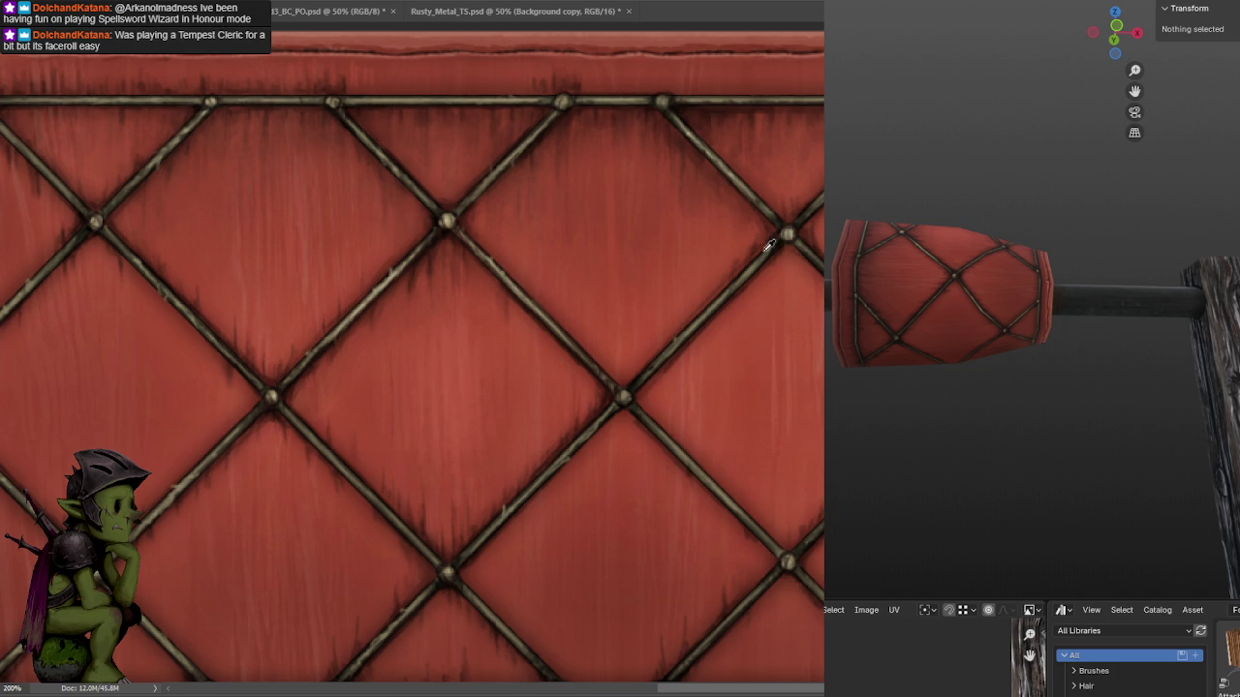
key(ctrl+minus)
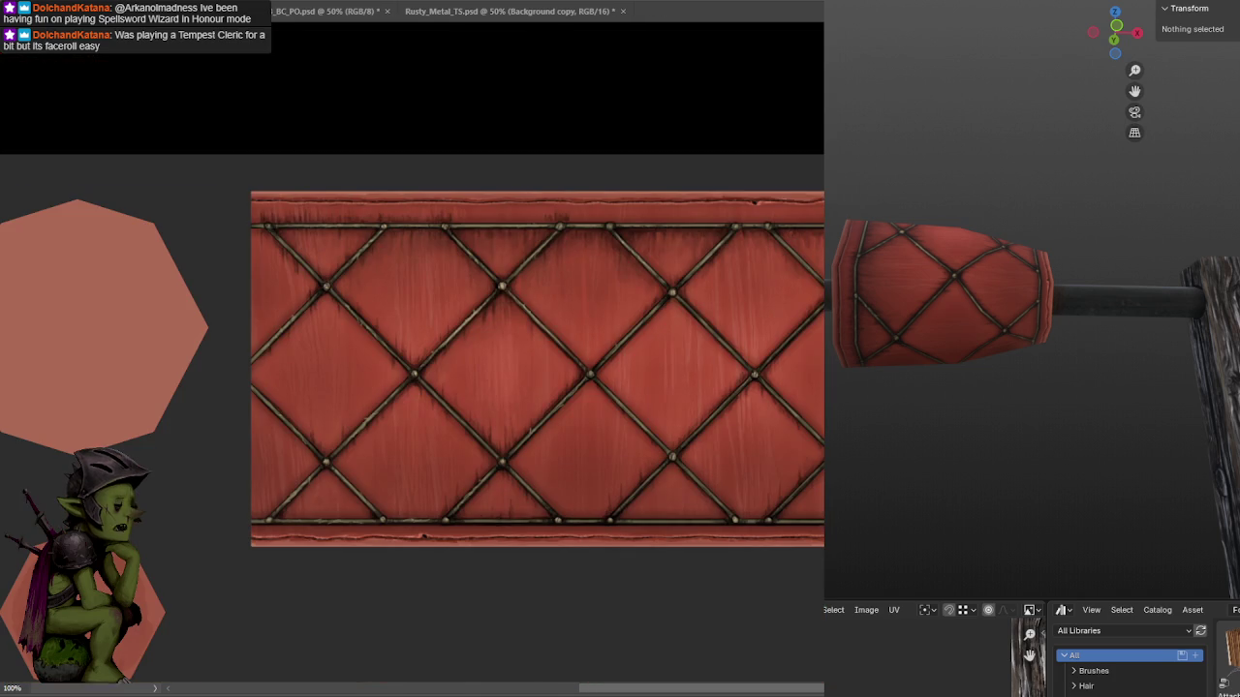
Drag a rectangular marquee around the entire texture canvas.
middle_drag(1004, 420, 1018, 379)
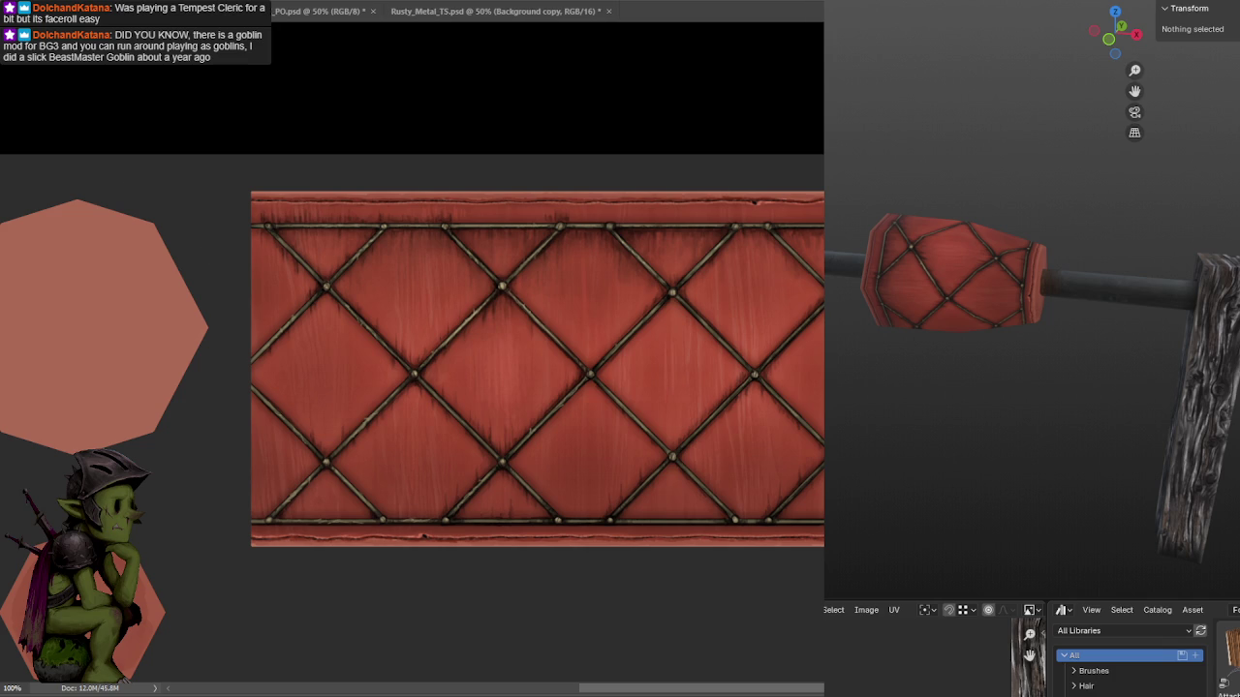
drag(239, 180, 824, 559)
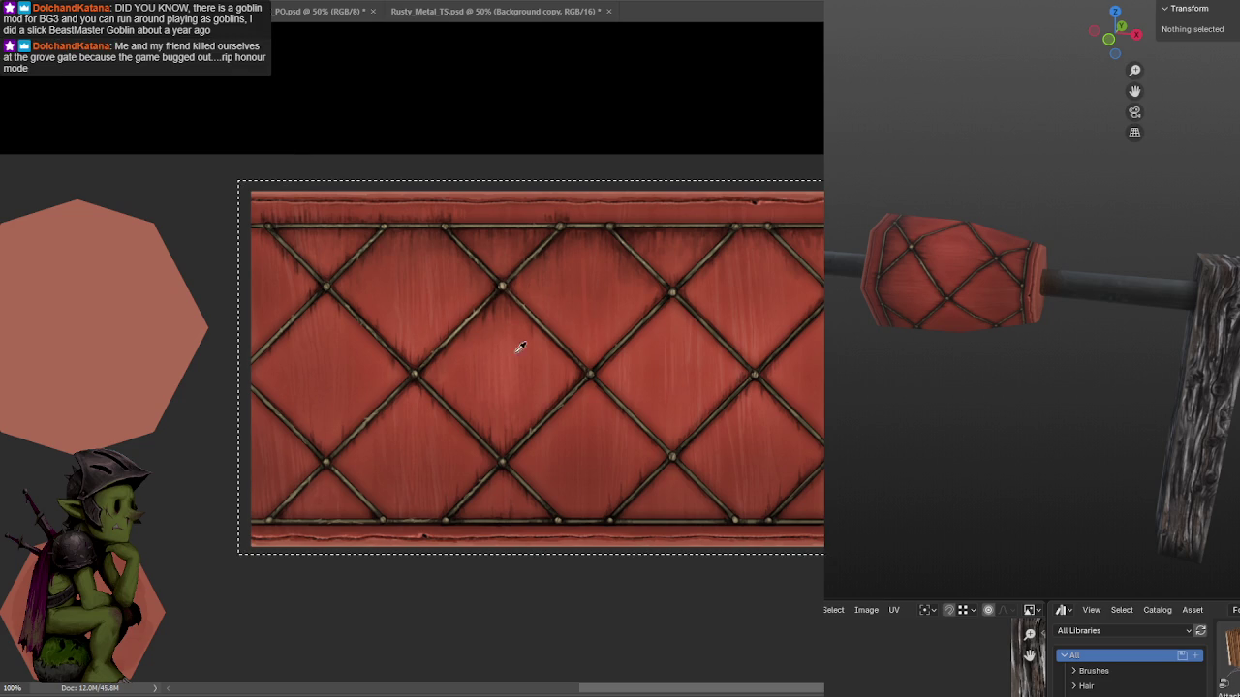
Lay a white-to-transparent gradient upward from the middle, retrying until right, then deselect.
drag(586, 372, 590, 300)
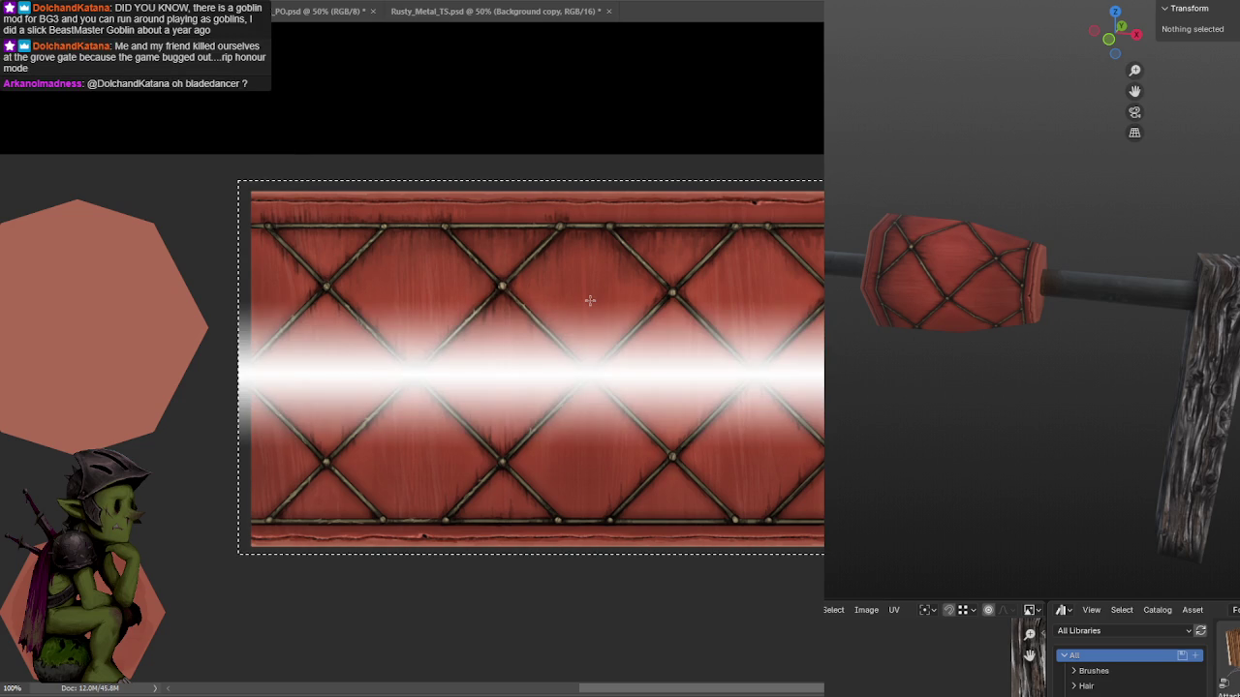
key(ctrl+z)
drag(592, 376, 593, 176)
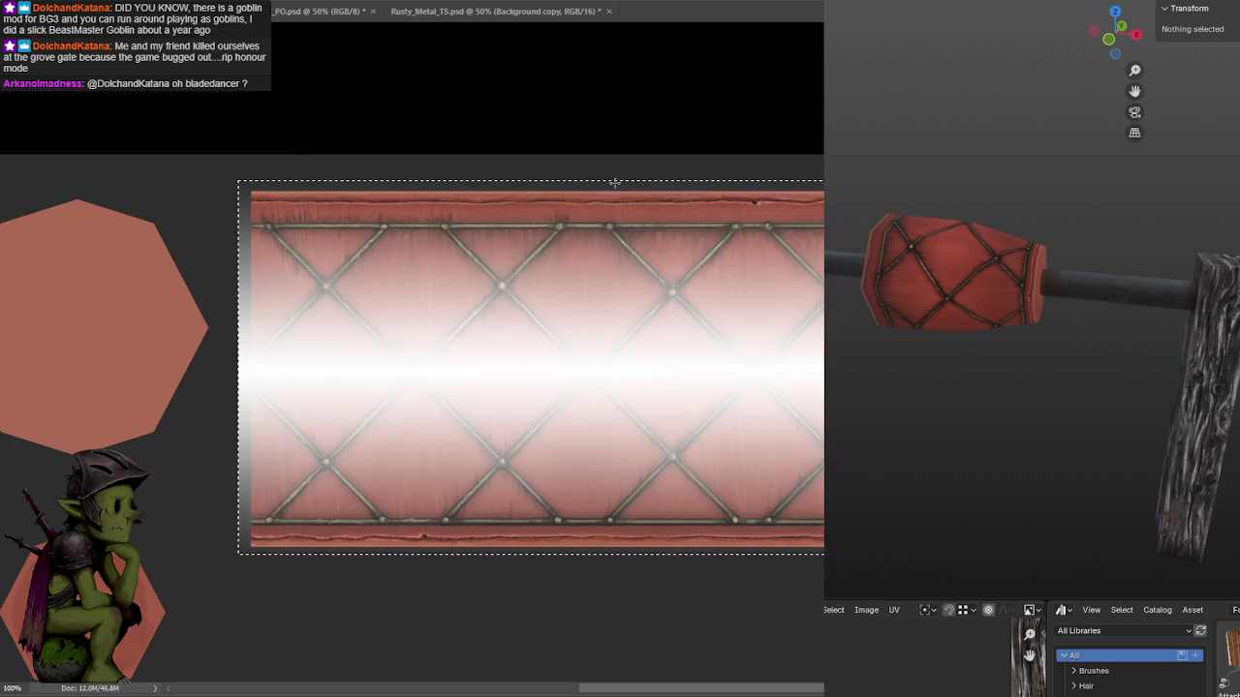
key(ctrl+z)
drag(593, 372, 607, 227)
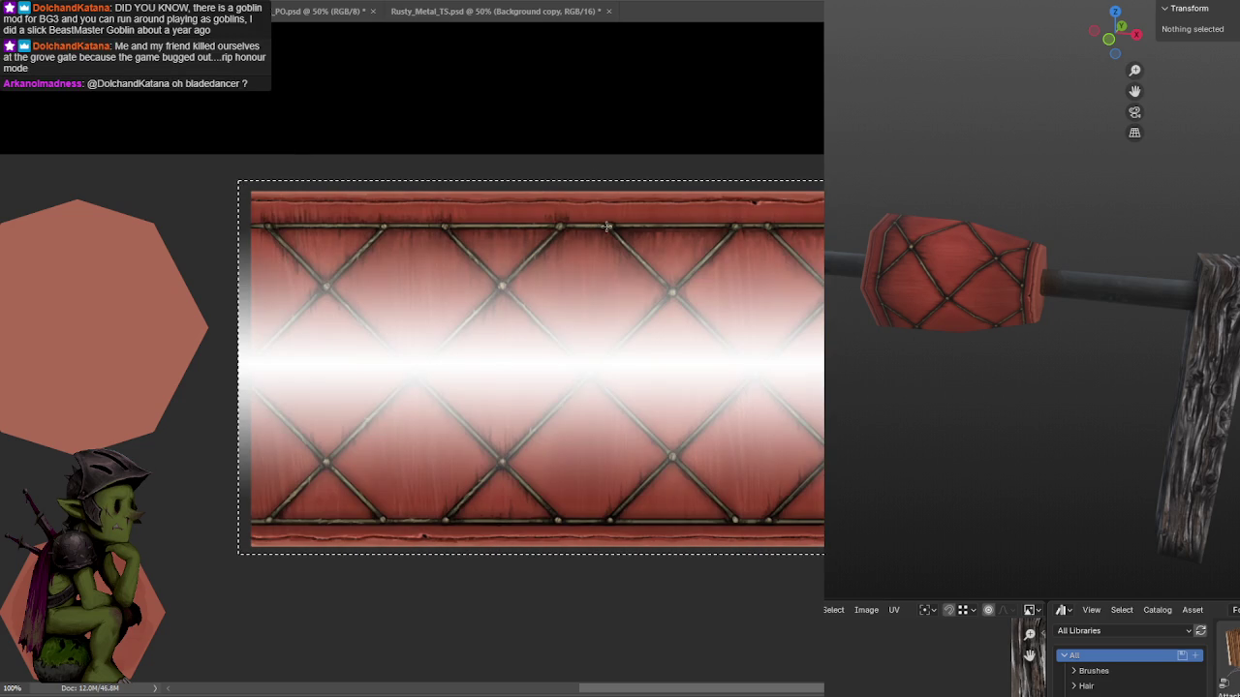
key(ctrl+d)
Move the white band into position, nudge it up, and tone it down to a faint glow.
drag(489, 310, 675, 329)
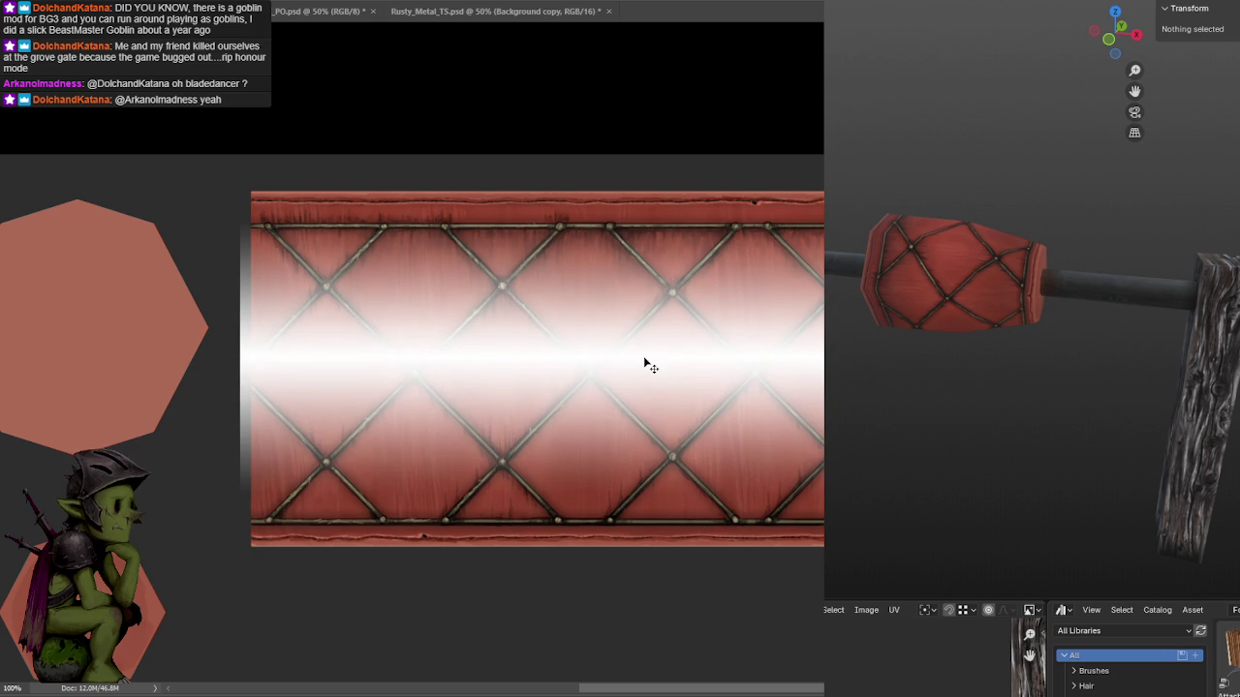
key(shift+Up)
key(shift+Up)
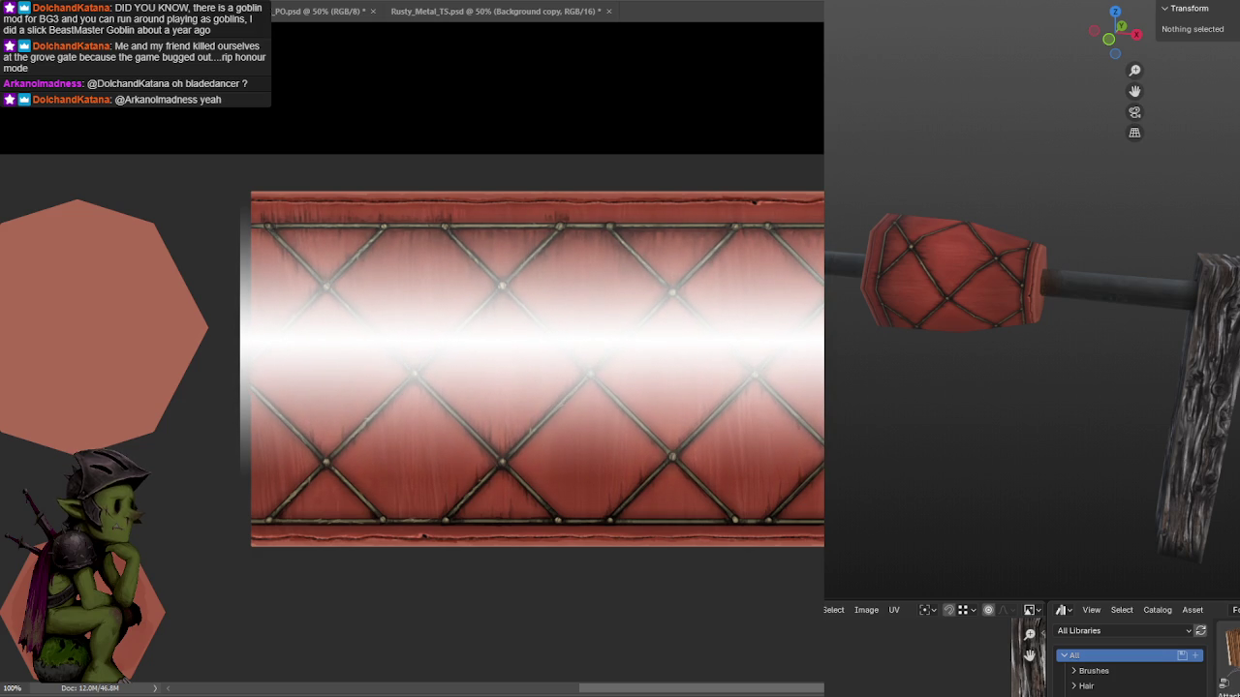
key(Delete)
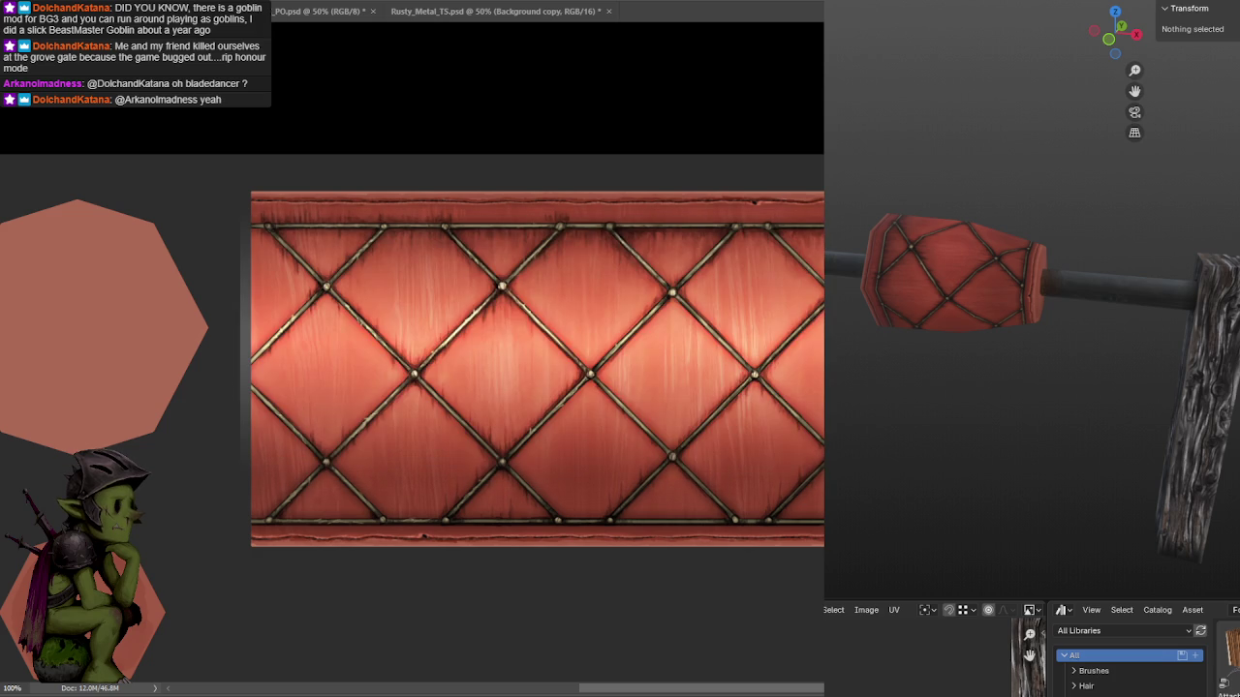
key(ctrl+z)
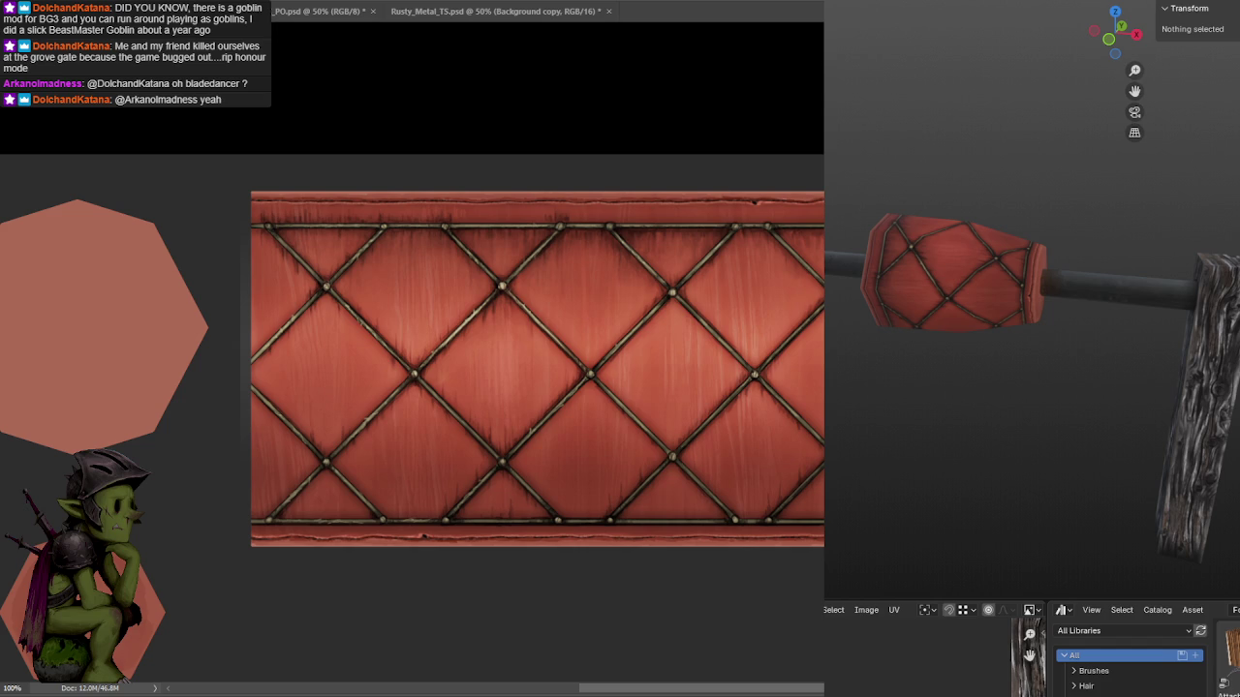
key(ctrl+z)
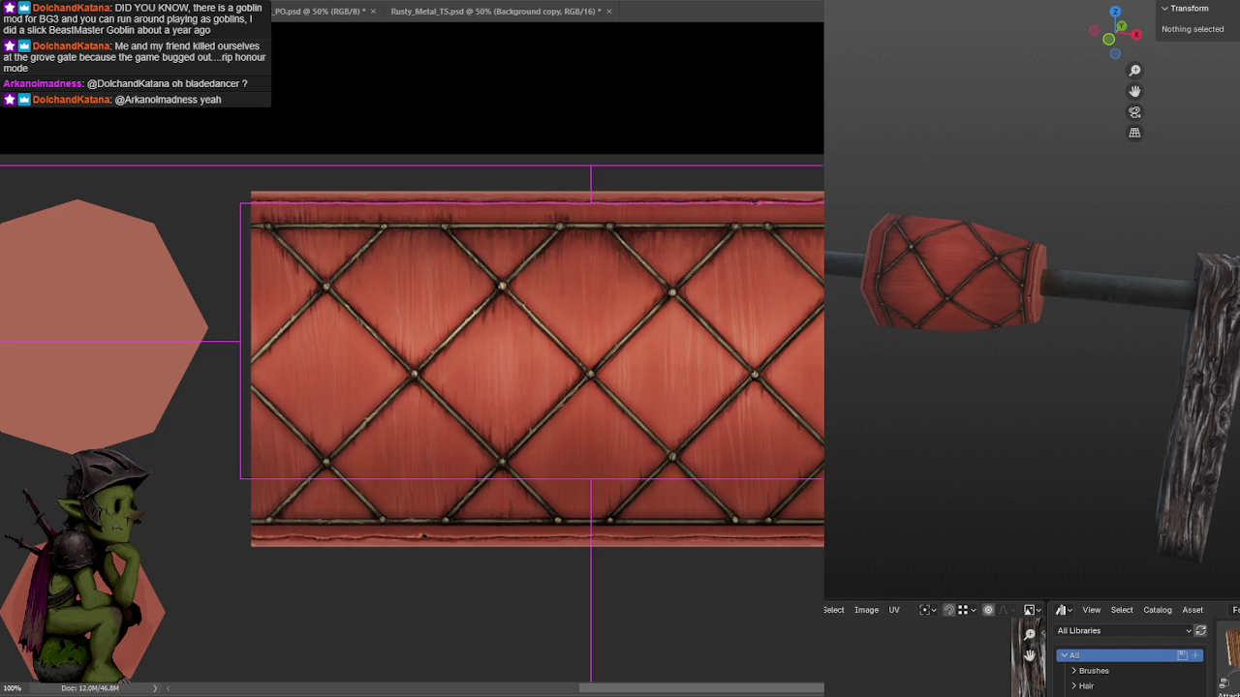
Restore the highlight and stretch the highlight layer taller upward.
key(ctrl+shift+z)
middle_drag(955, 416, 1120, 432)
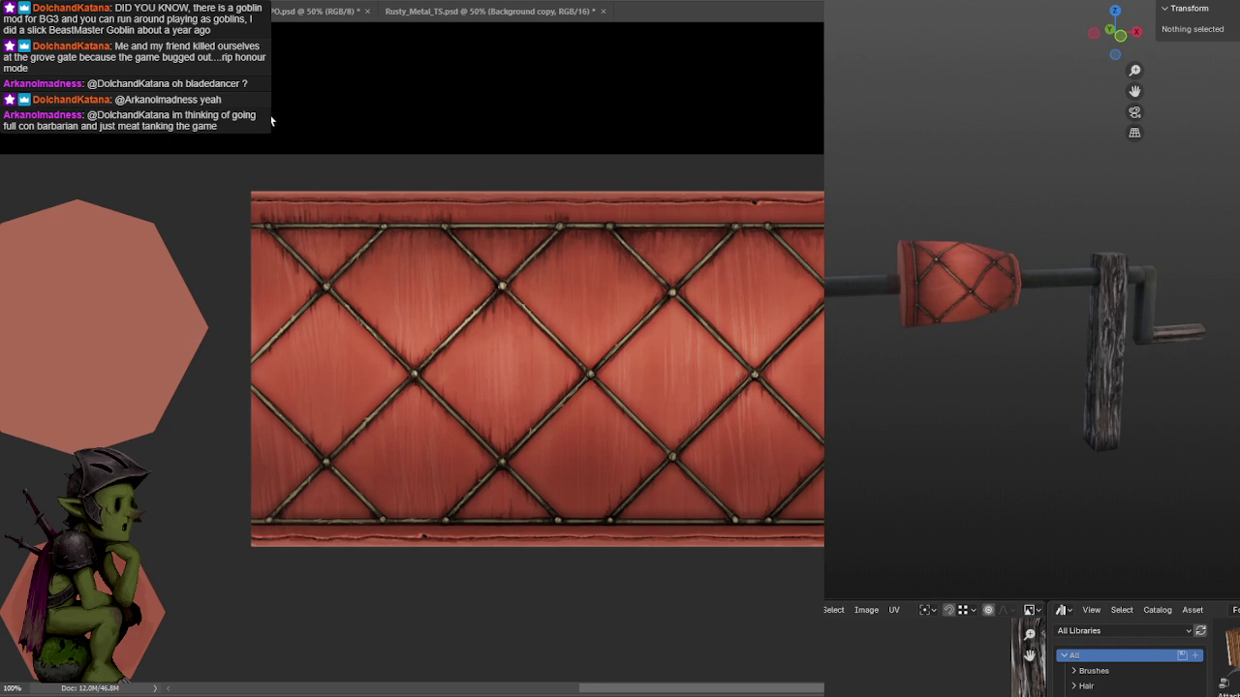
key(ctrl+t)
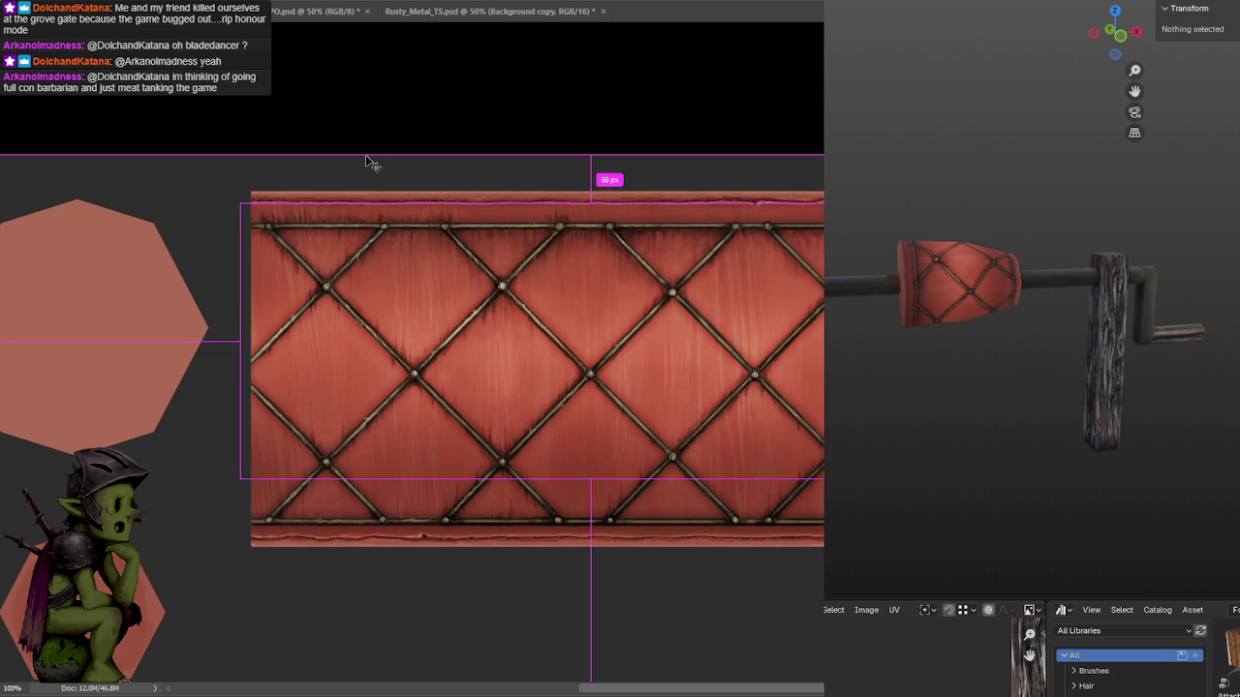
drag(572, 201, 590, 113)
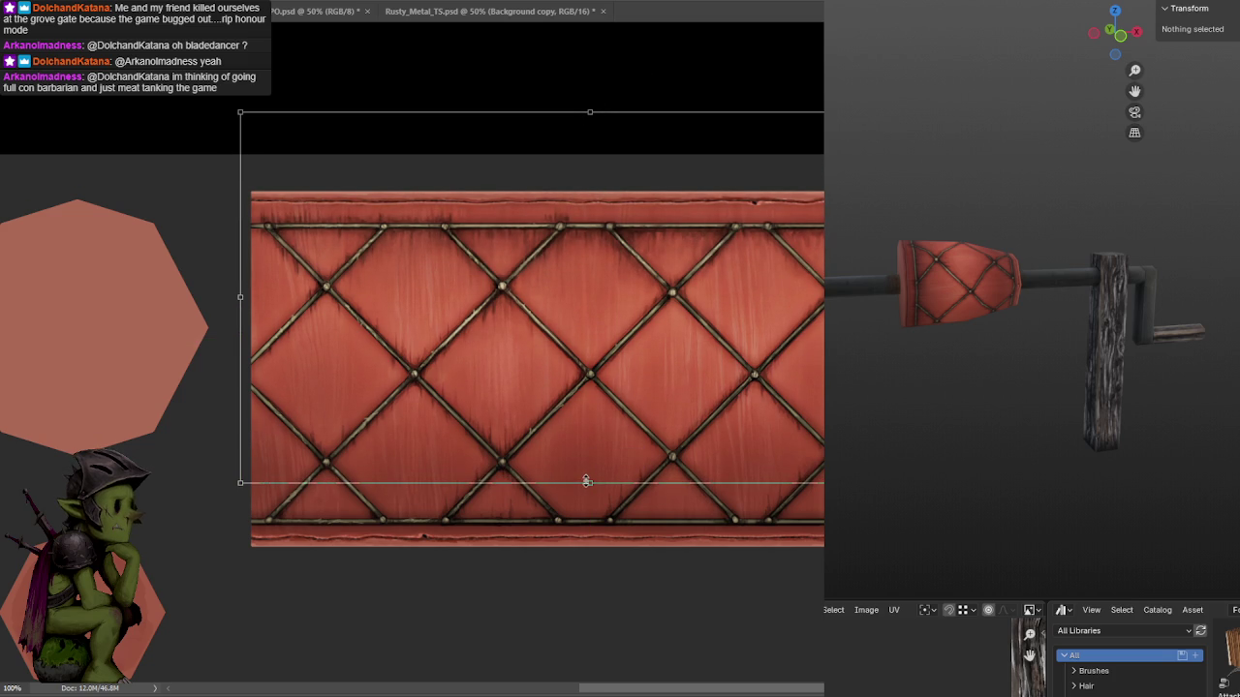
drag(585, 479, 585, 484)
Shift the highlight layer up about 15 px and commit the transform.
mouse_move(1123, 441)
middle_down()
mouse_move(1067, 441)
mouse_move(1073, 423)
middle_up()
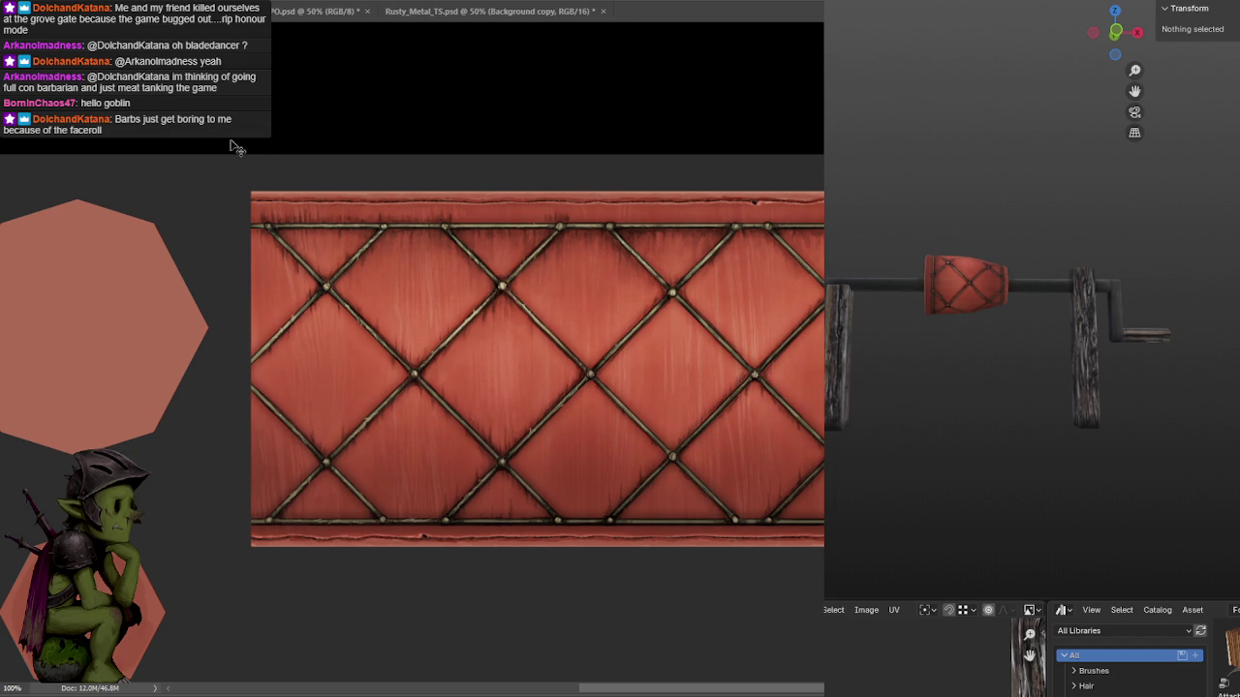
key(ctrl+t)
drag(617, 251, 617, 236)
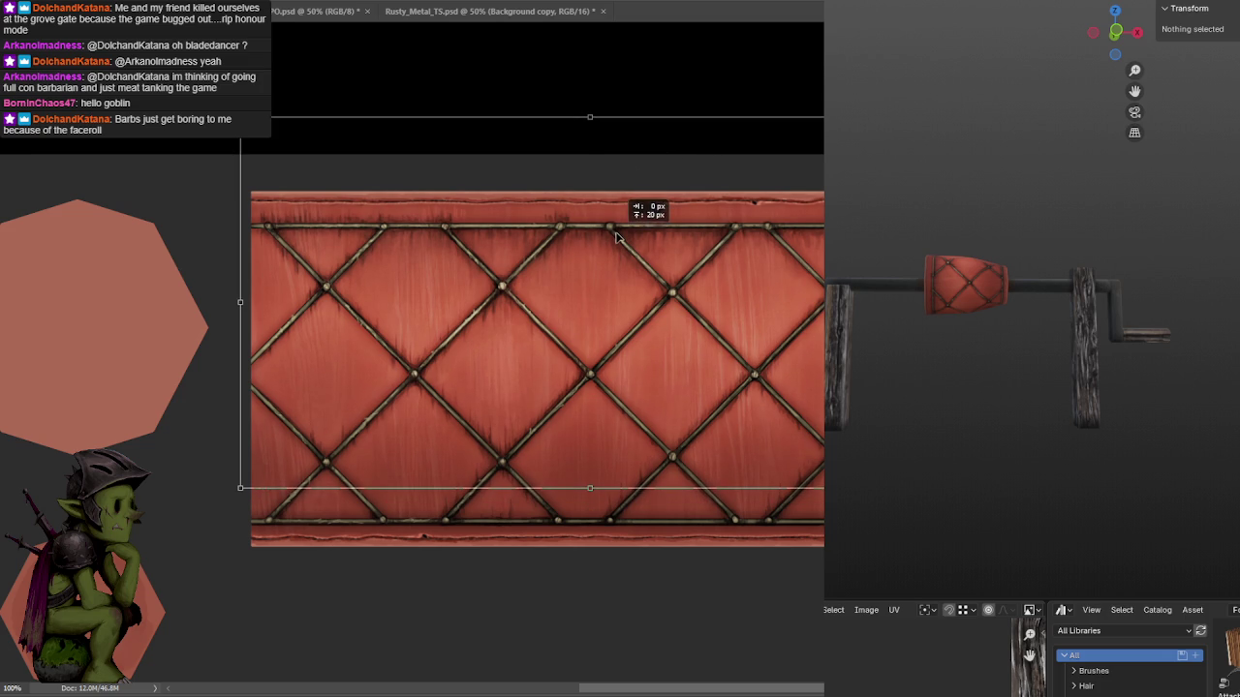
key(Return)
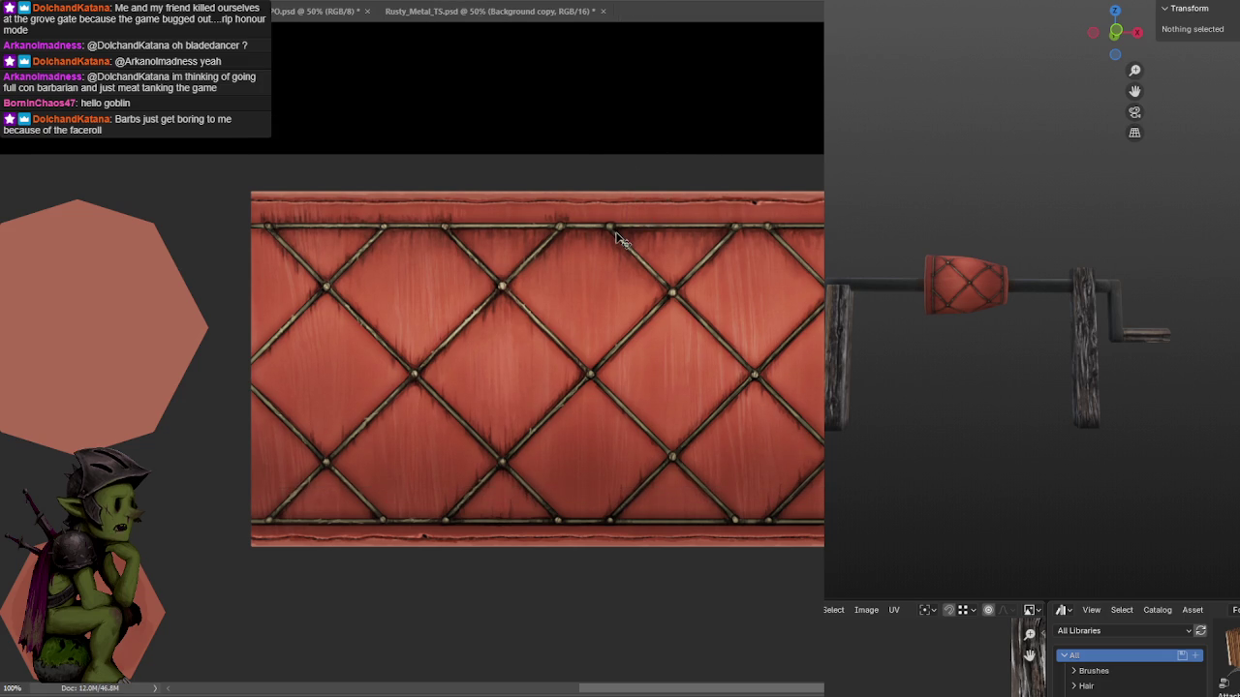
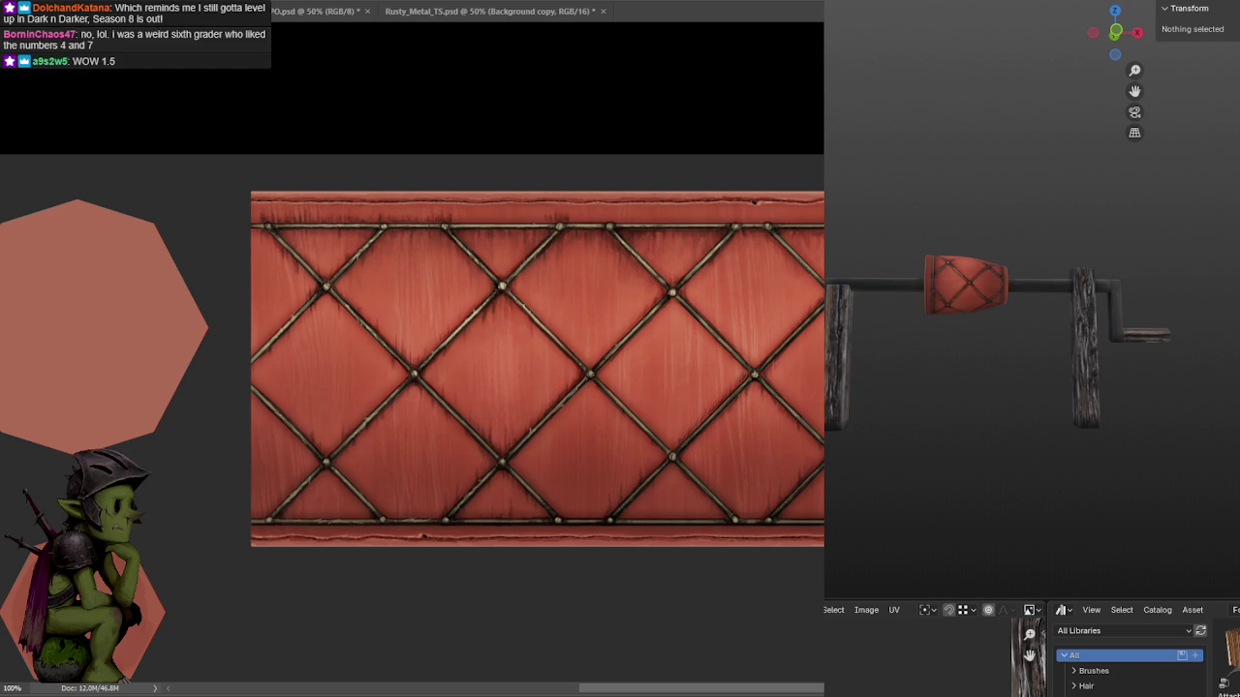
Orbit the Blender preview in on the crank's diamond grip, then pick Photoshop's Gradient tool.
middle_drag(959, 434, 999, 437)
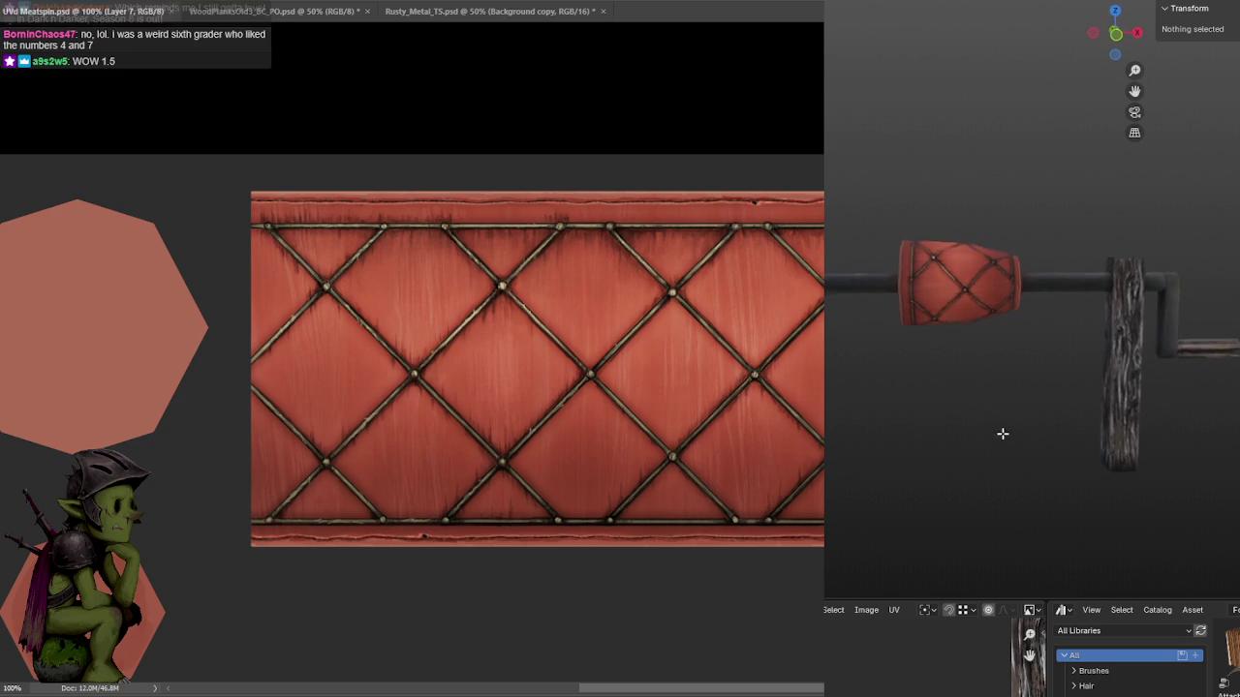
mouse_move(1010, 407)
middle_down()
mouse_move(945, 431)
mouse_move(1037, 347)
mouse_move(994, 435)
mouse_move(1008, 436)
middle_up()
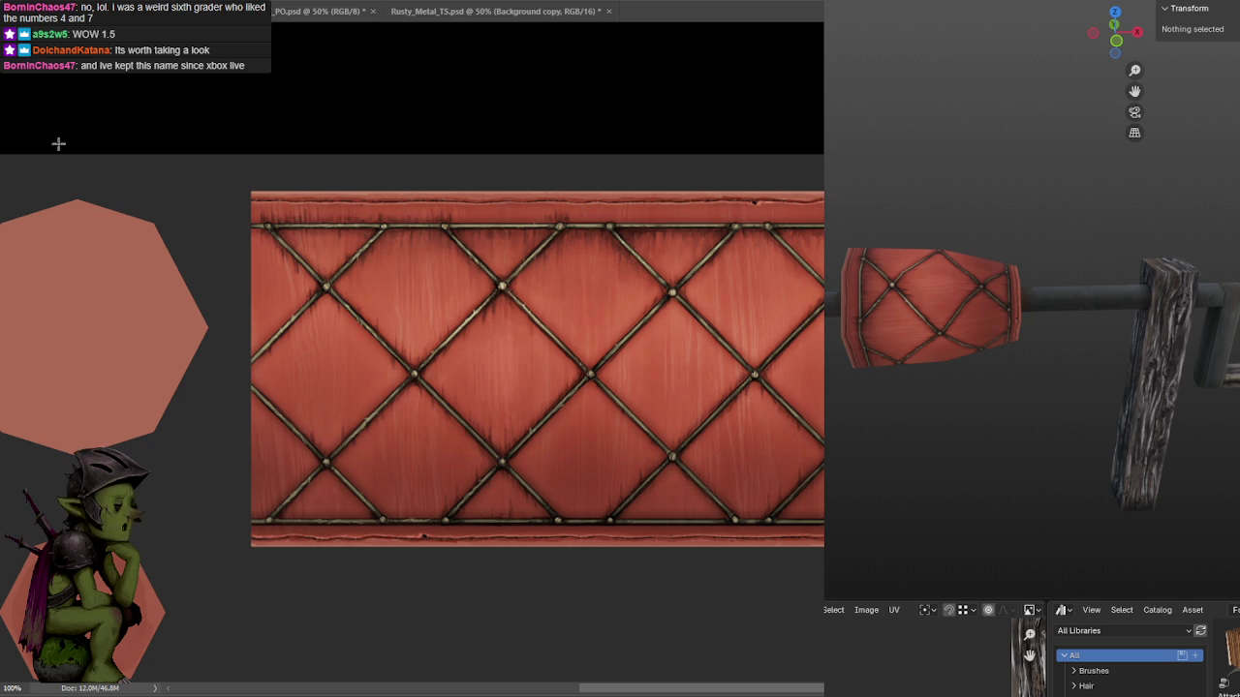
right_click(4, 254)
click(45, 255)
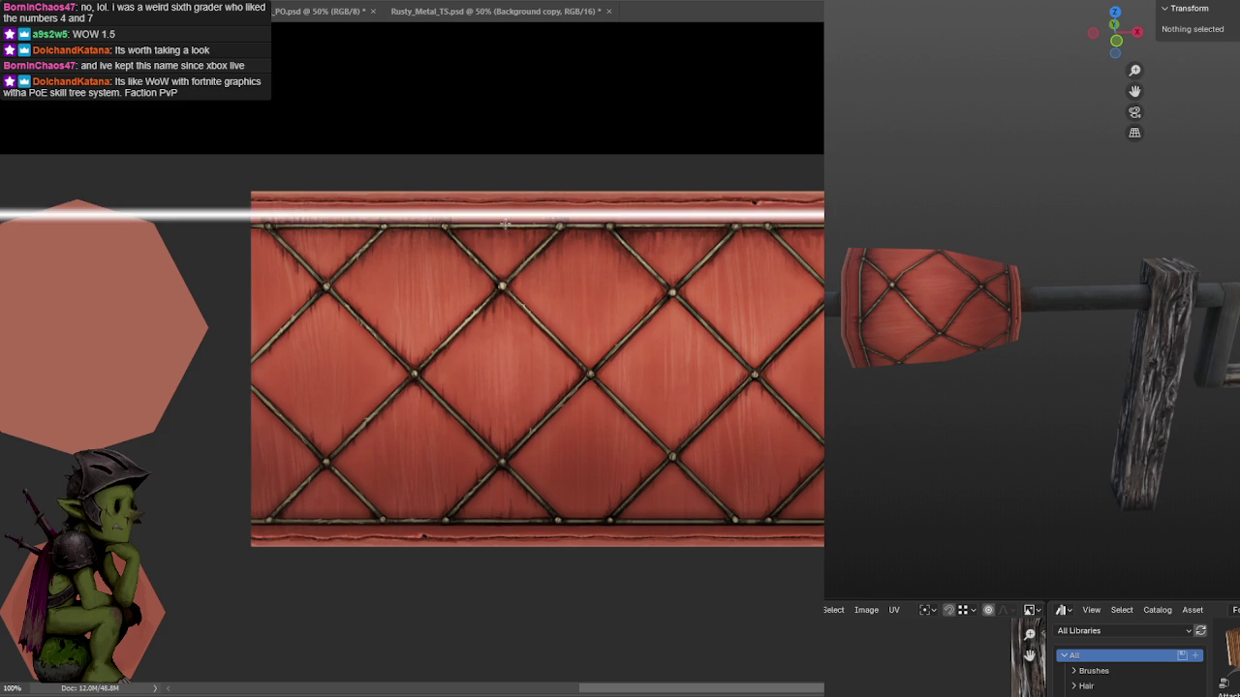
Try a light gradient across the top strip, then undo it.
mouse_move(534, 214)
mouse_down()
mouse_move(540, 243)
mouse_move(538, 227)
mouse_up()
key(ctrl+z)
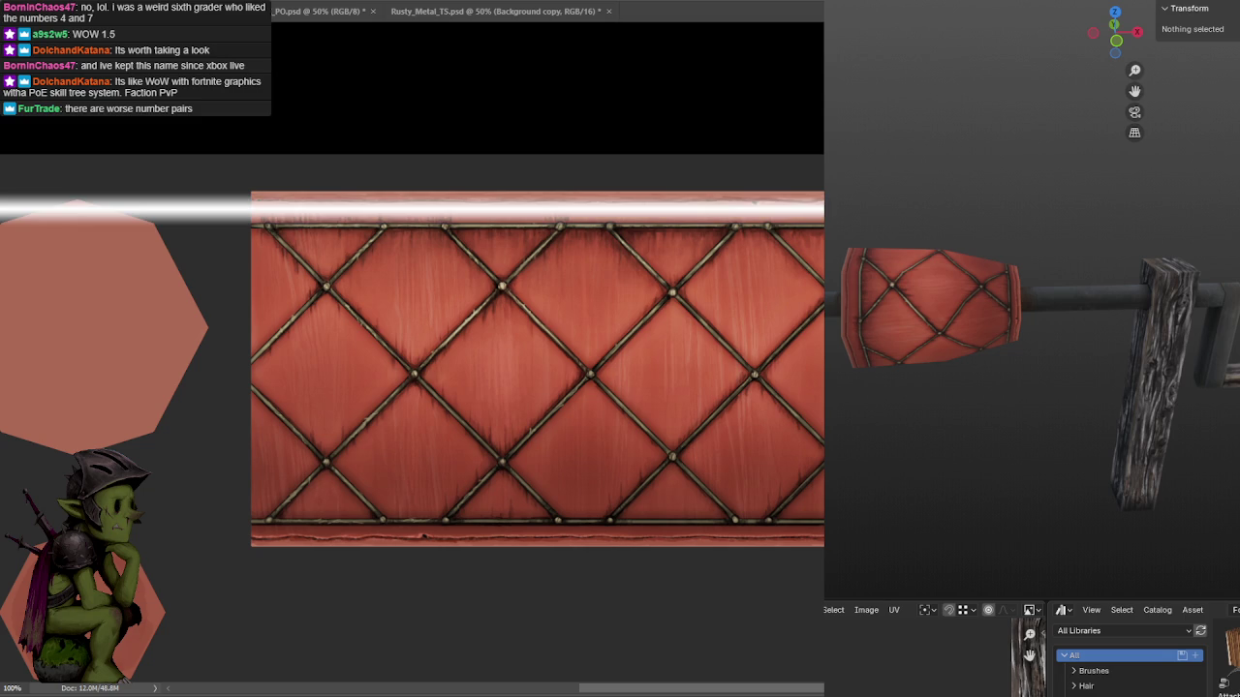
drag(203, 190, 357, 149)
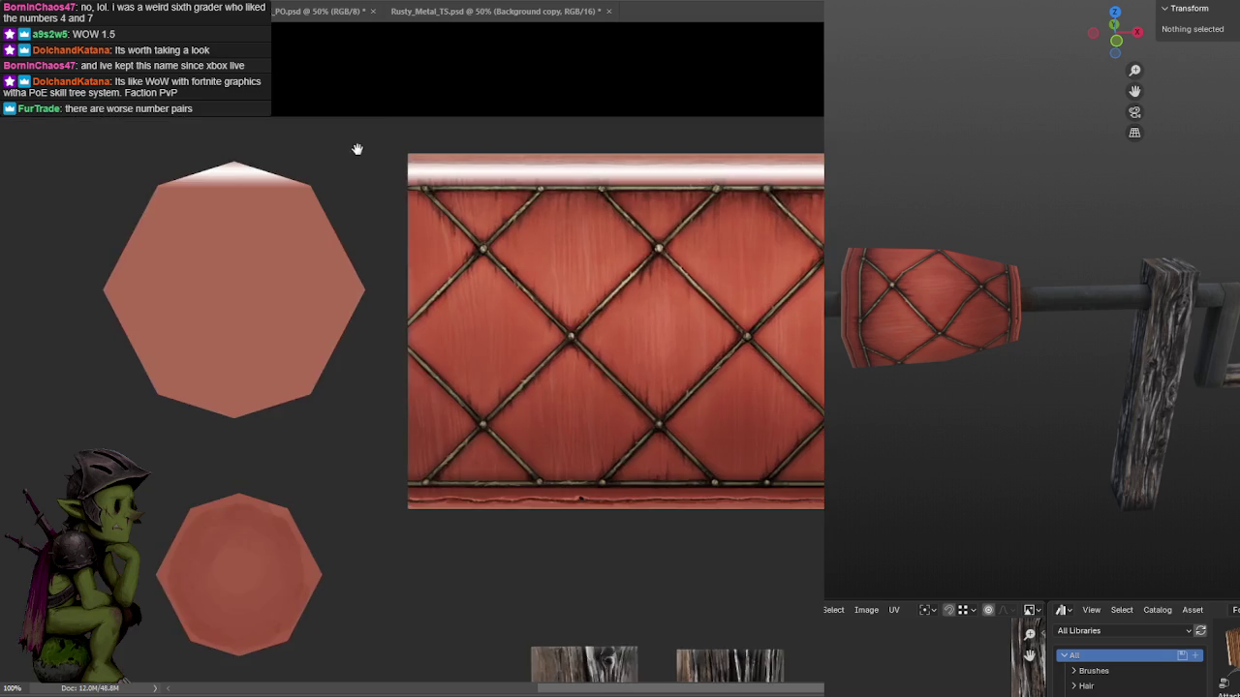
alt+scroll(355, 194, down, 3)
alt+scroll(250, 244, up, 1)
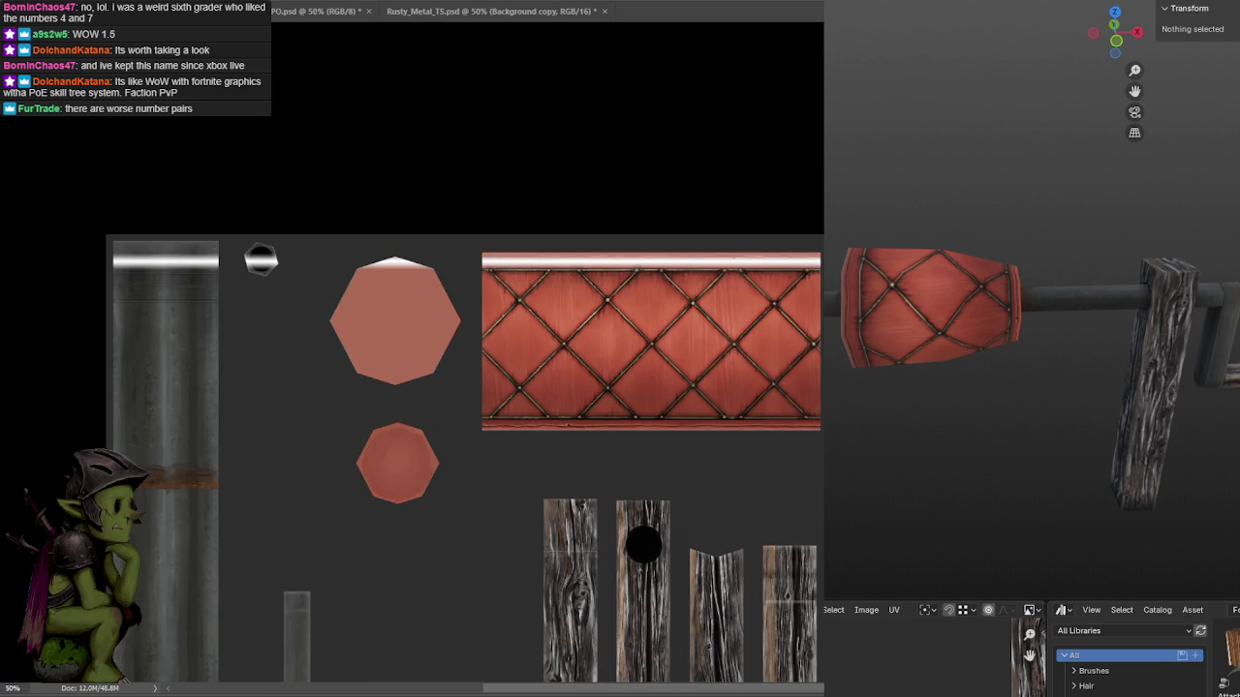
Delete the white highlight bands from the top-left texture pieces.
drag(87, 170, 476, 391)
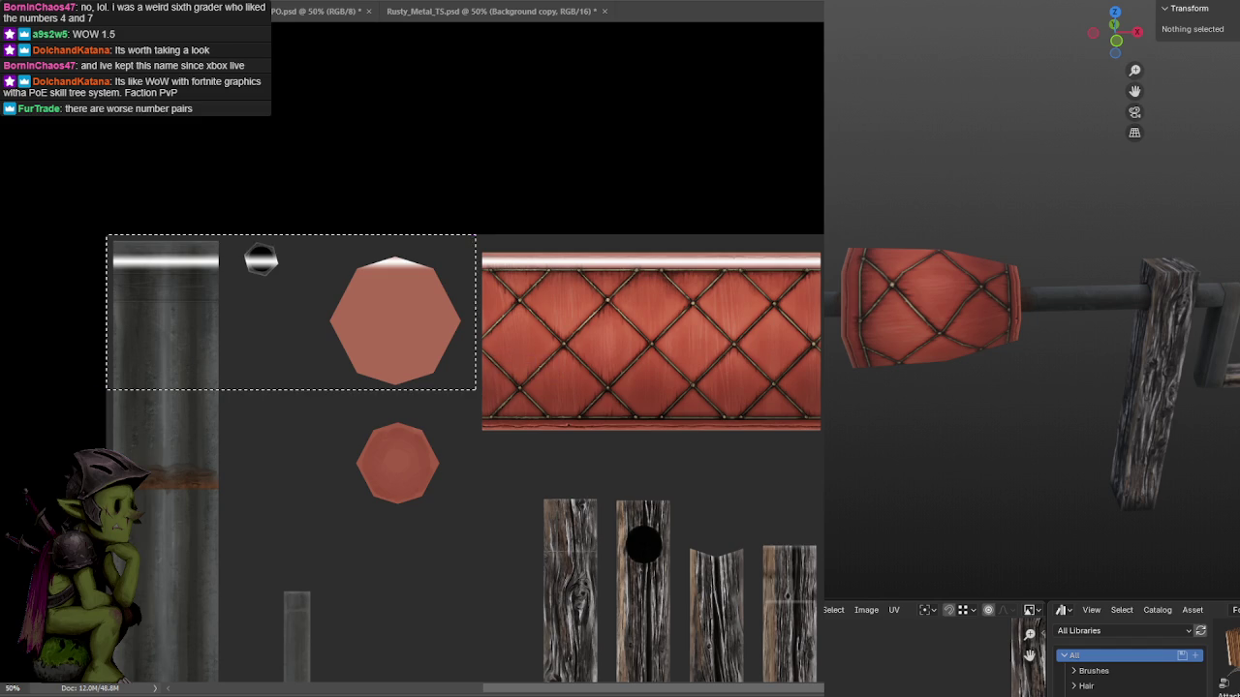
key(Delete)
key(ctrl+d)
Zoom in on the diamond strap and delete the white band along its top edge.
alt+scroll(552, 340, up, 1)
drag(818, 387, 725, 388)
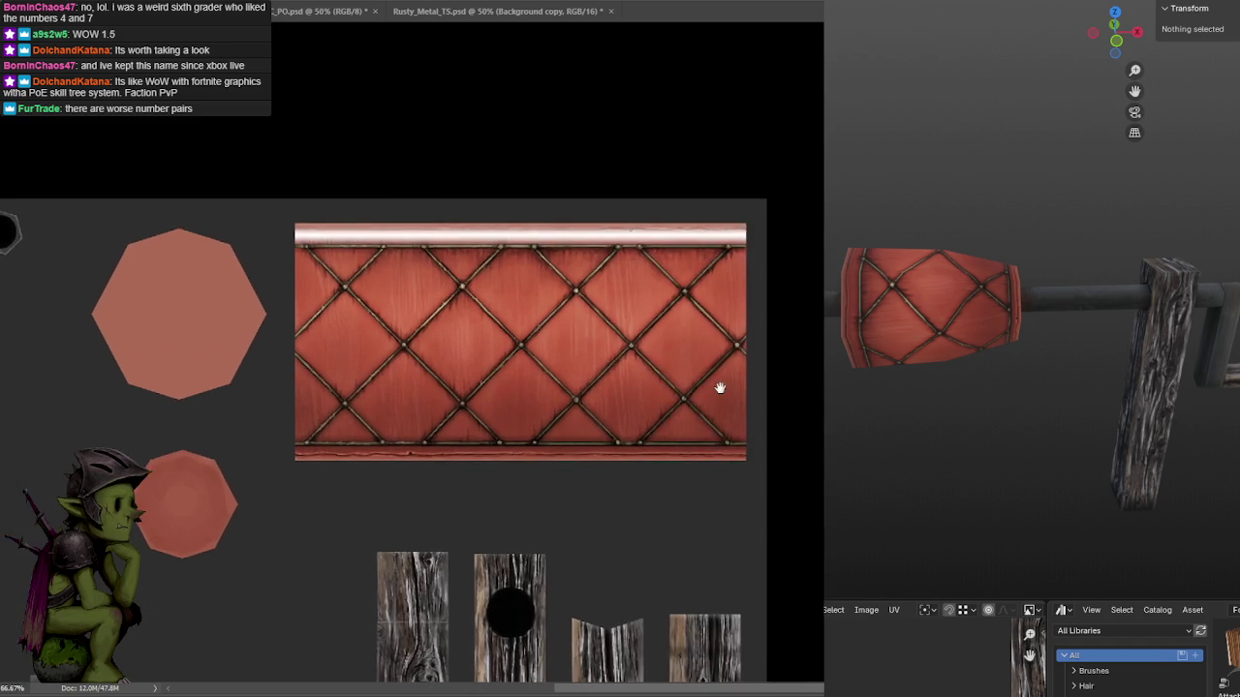
alt+scroll(678, 329, up, 1)
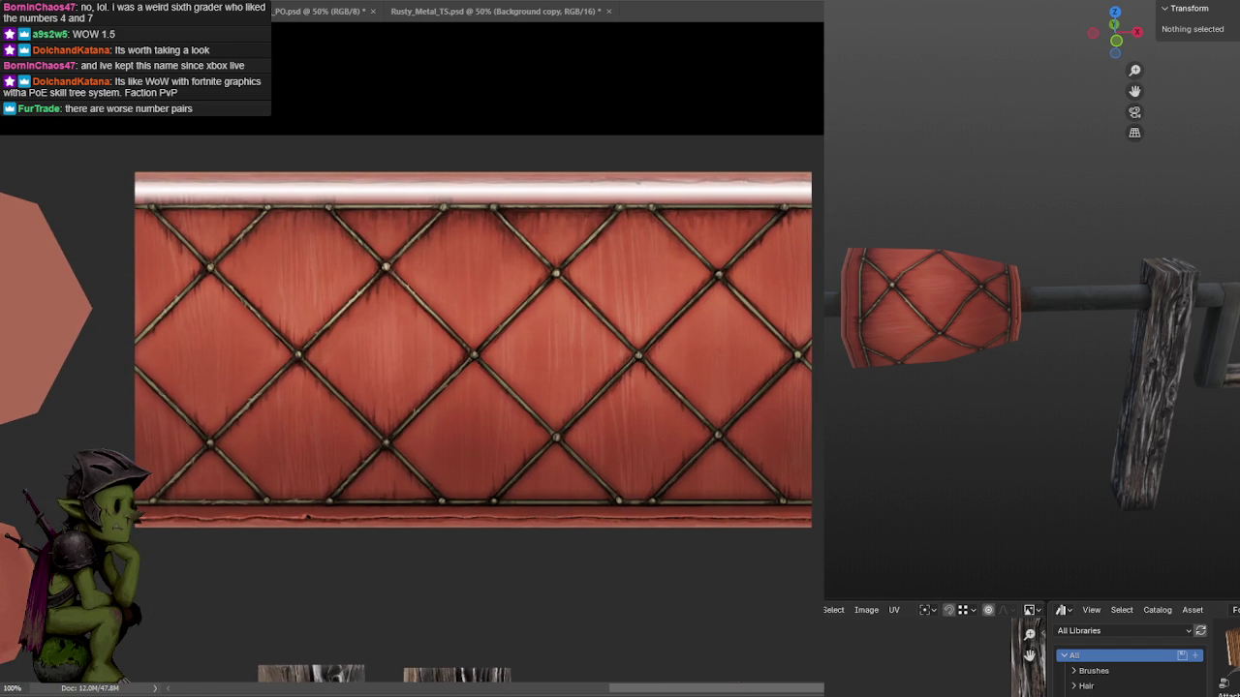
key(Delete)
key(ctrl+z)
key(ctrl+shift+z)
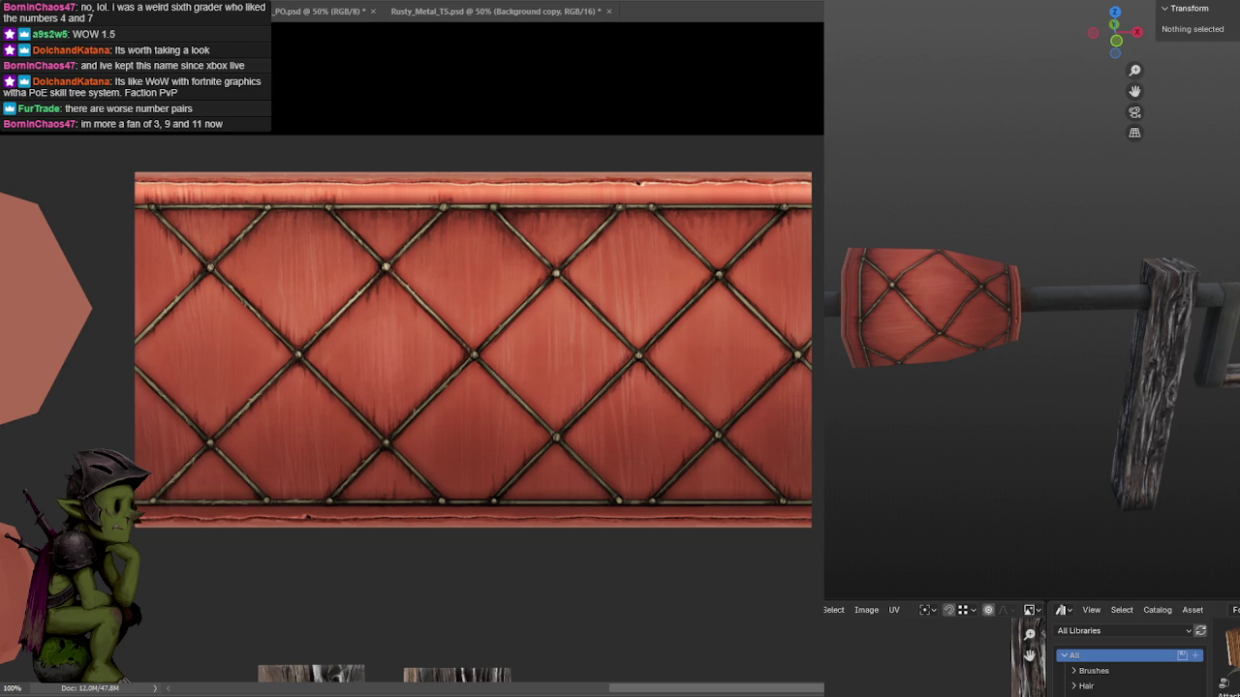
key(ctrl+shift+z)
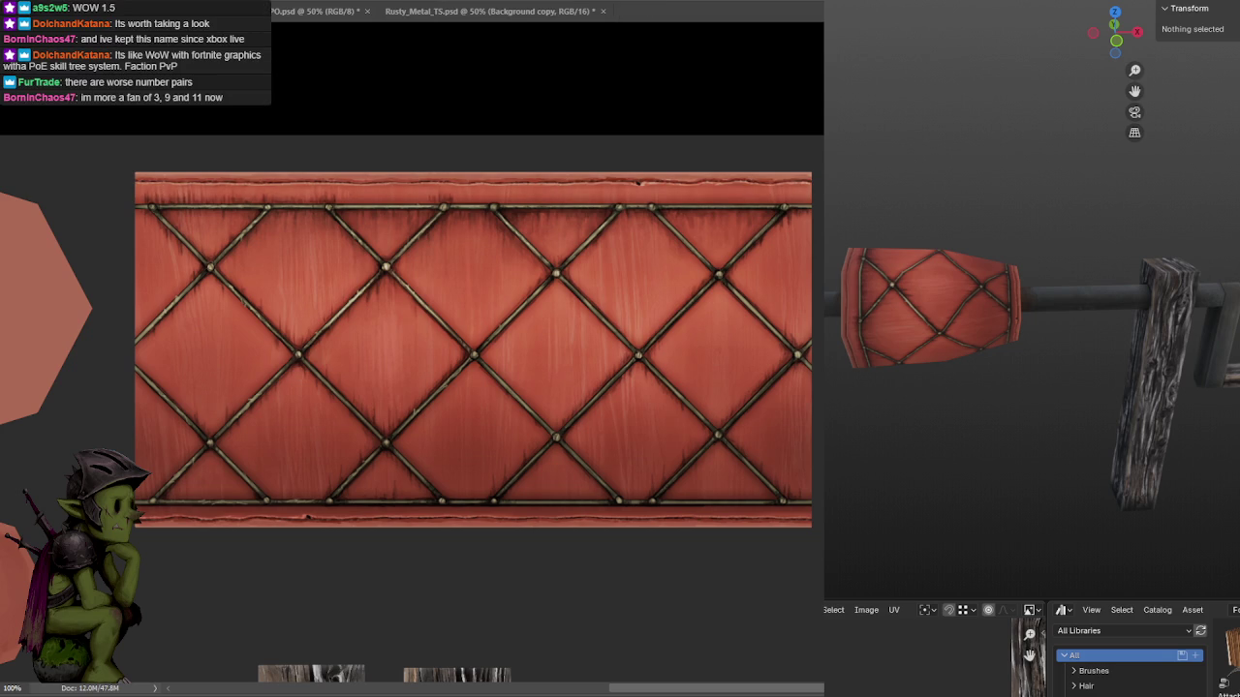
Orbit the Blender preview around the grip and wooden post, then bring the YouTube browser forward.
mouse_move(930, 416)
middle_down()
mouse_move(958, 368)
mouse_move(993, 420)
middle_up()
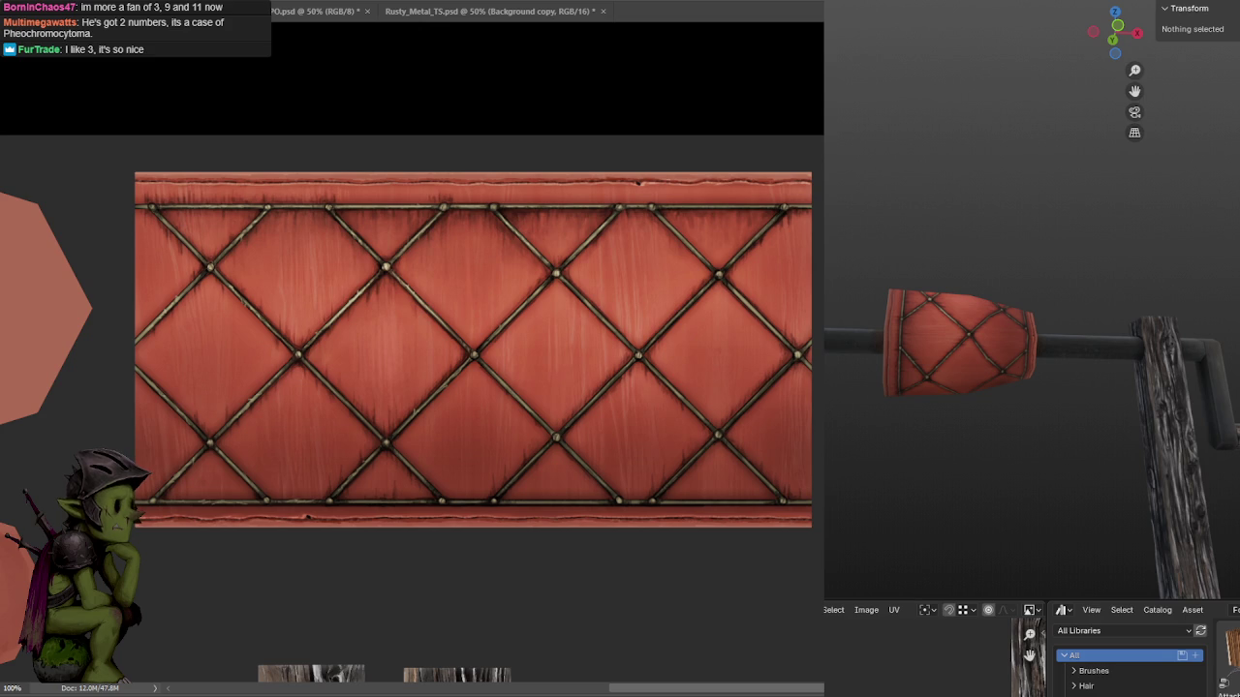
click(629, 692)
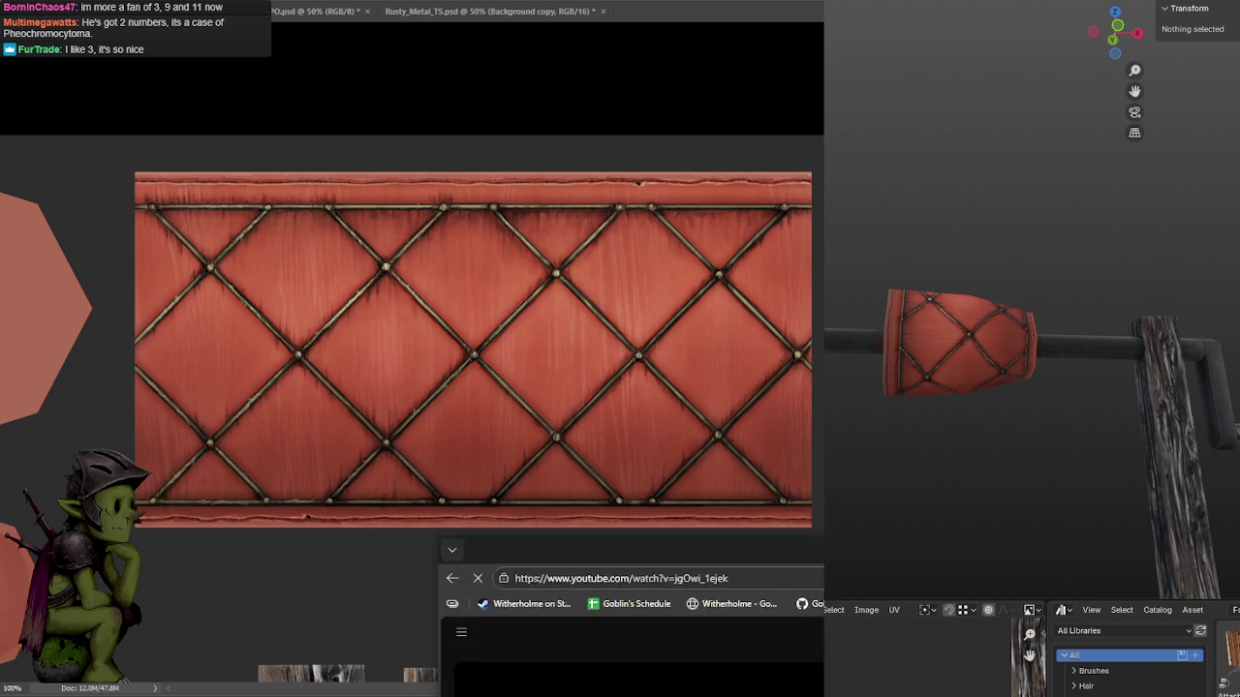
Seek the showcase recap video forward and play it fullscreen.
click(696, 279)
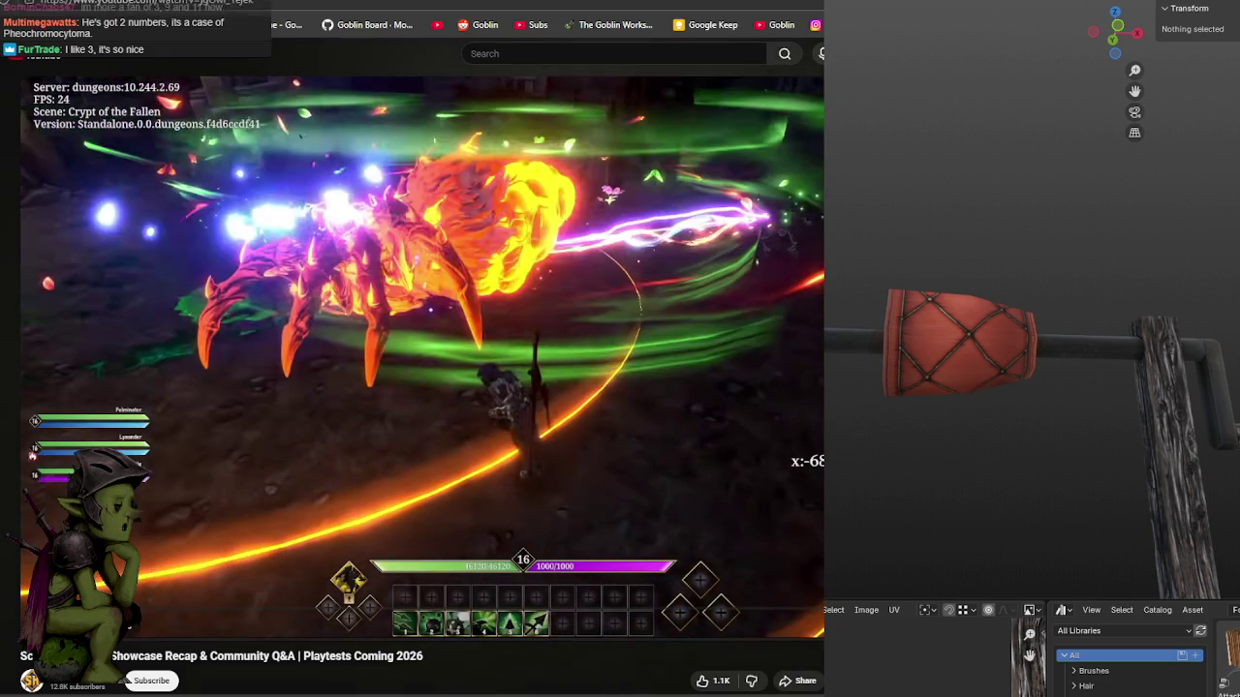
double_click(696, 279)
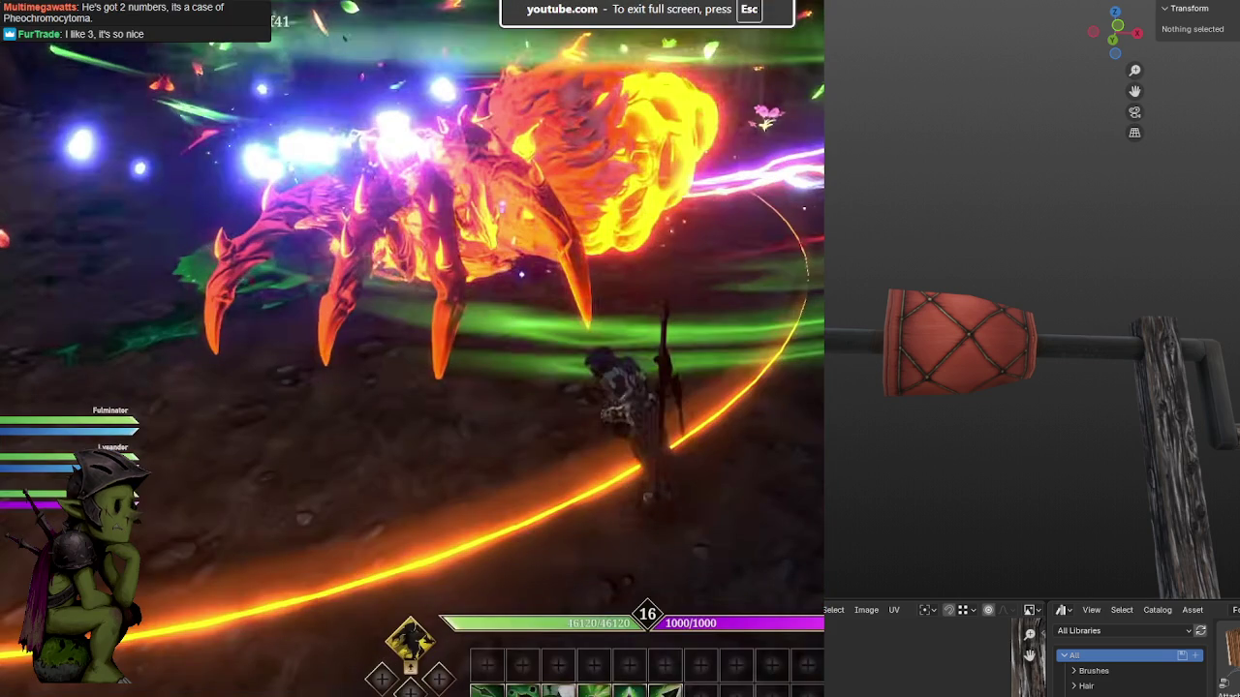
click(751, 410)
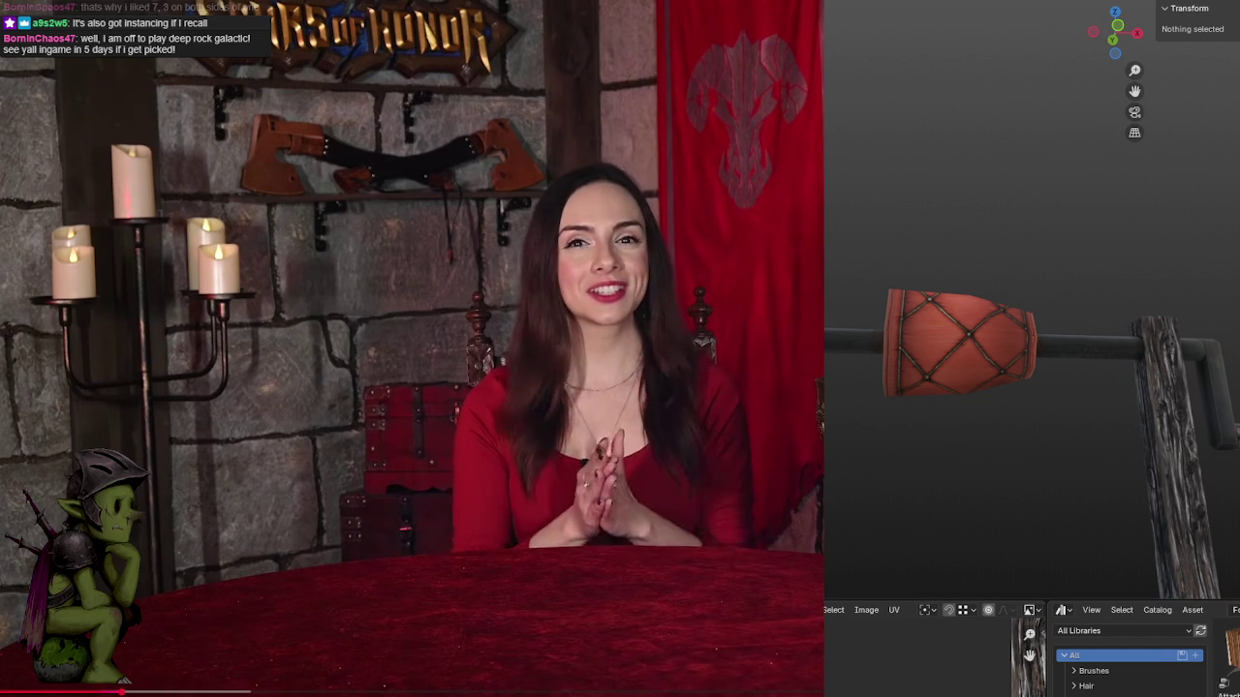
Rewind the recap five seconds and keep it playing into the next speaker, pausing briefly.
key(Left)
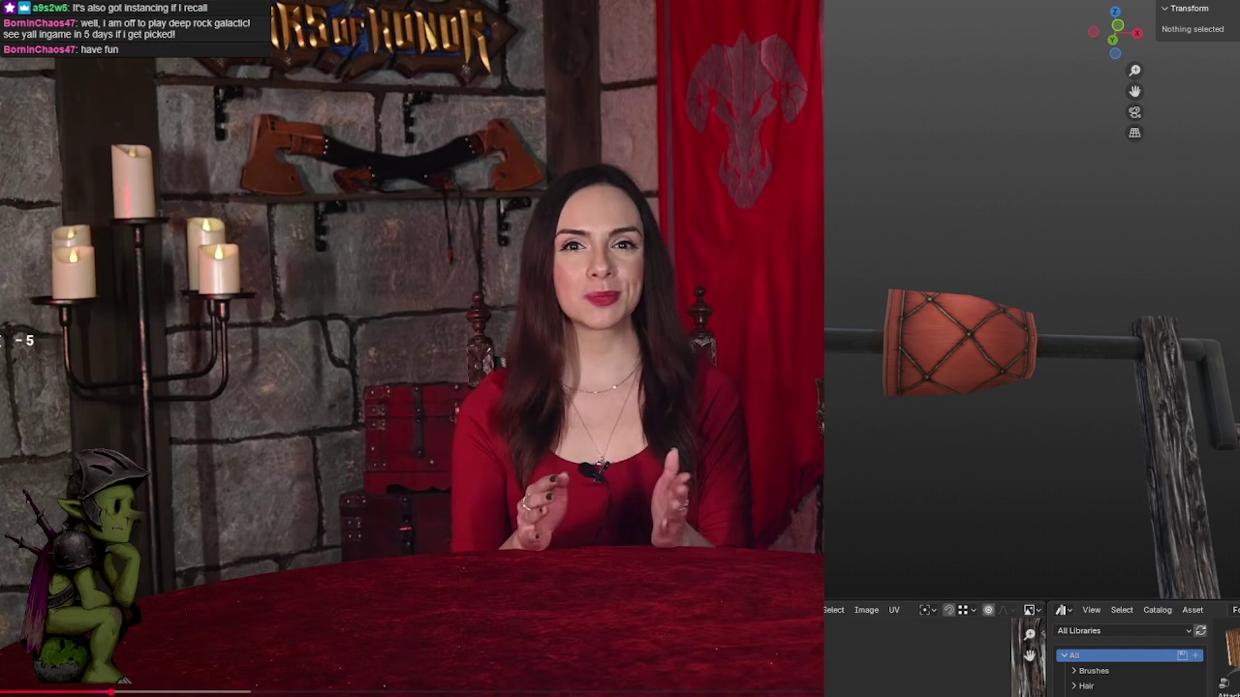
key(space)
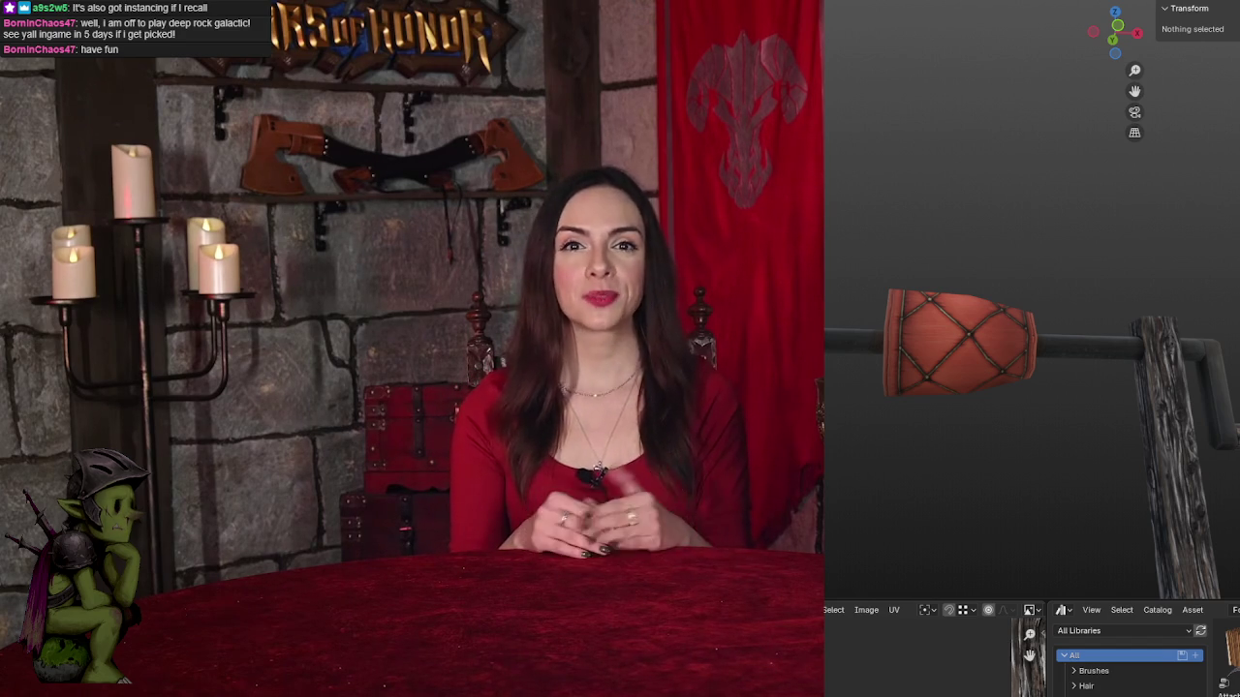
click(760, 275)
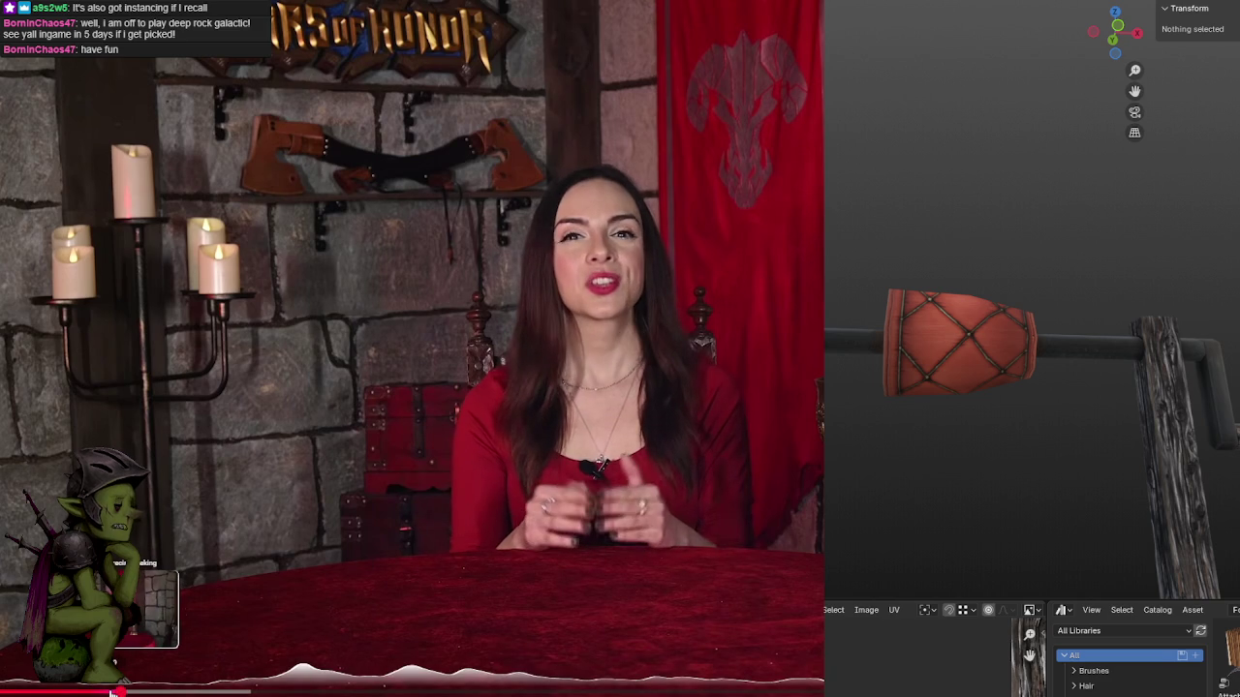
click(430, 312)
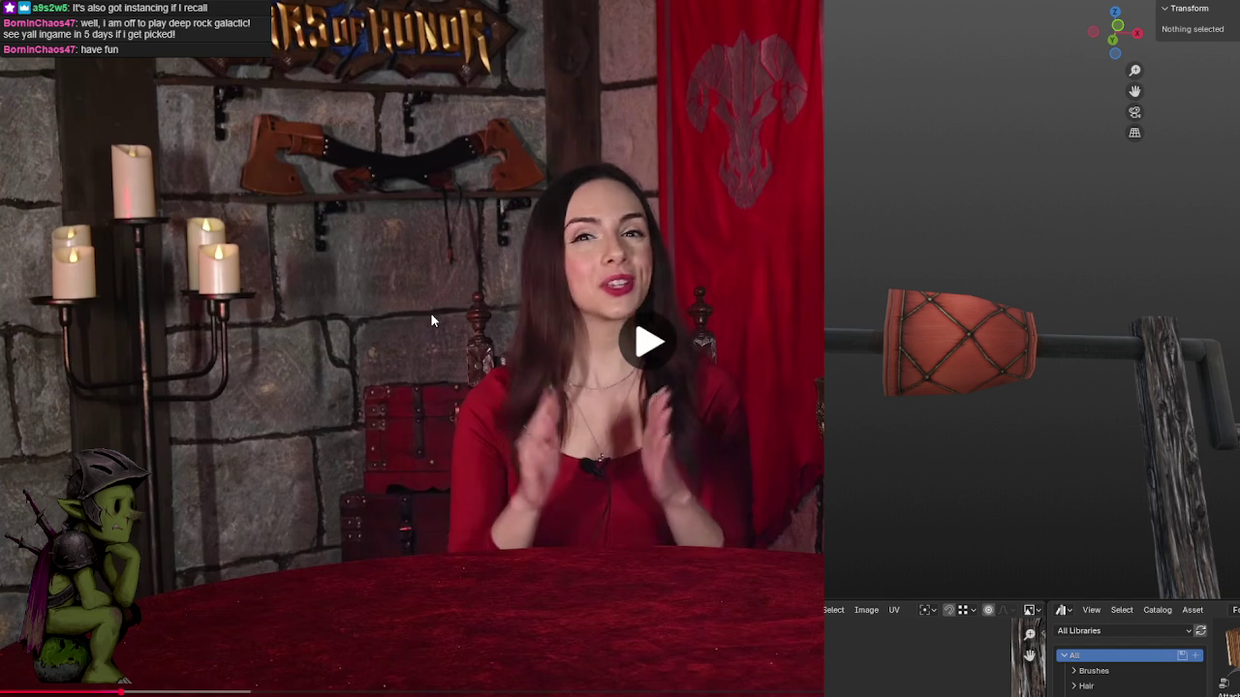
click(430, 312)
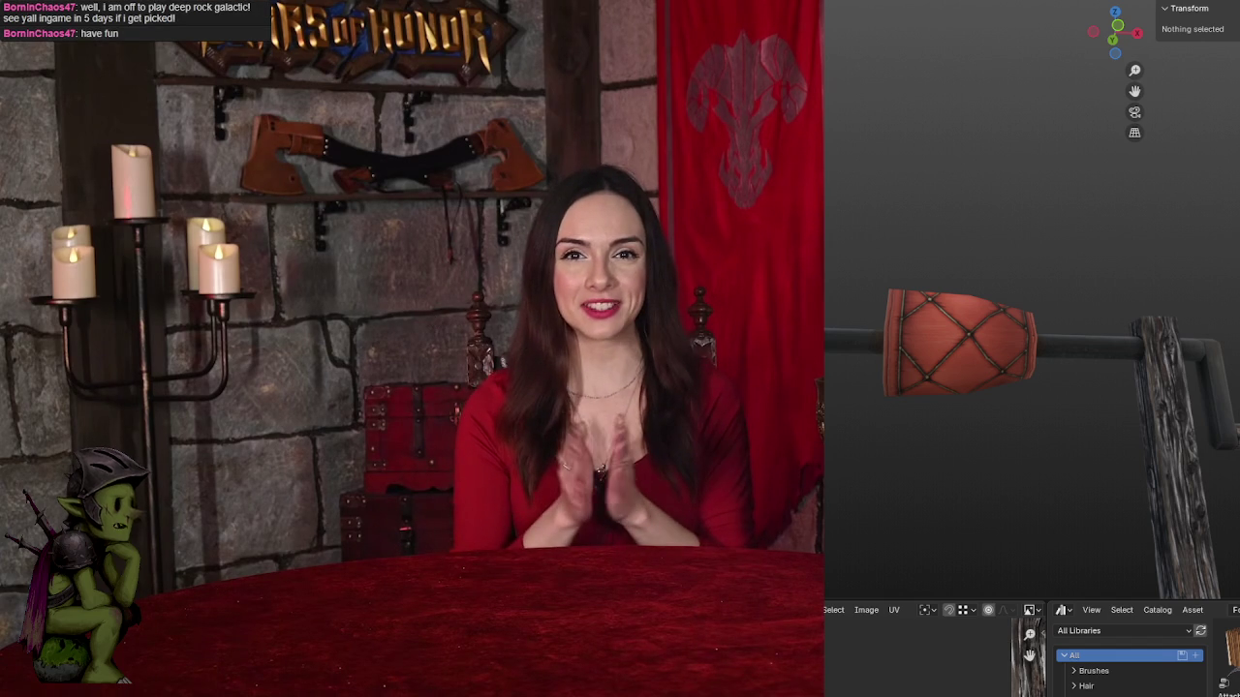
click(430, 312)
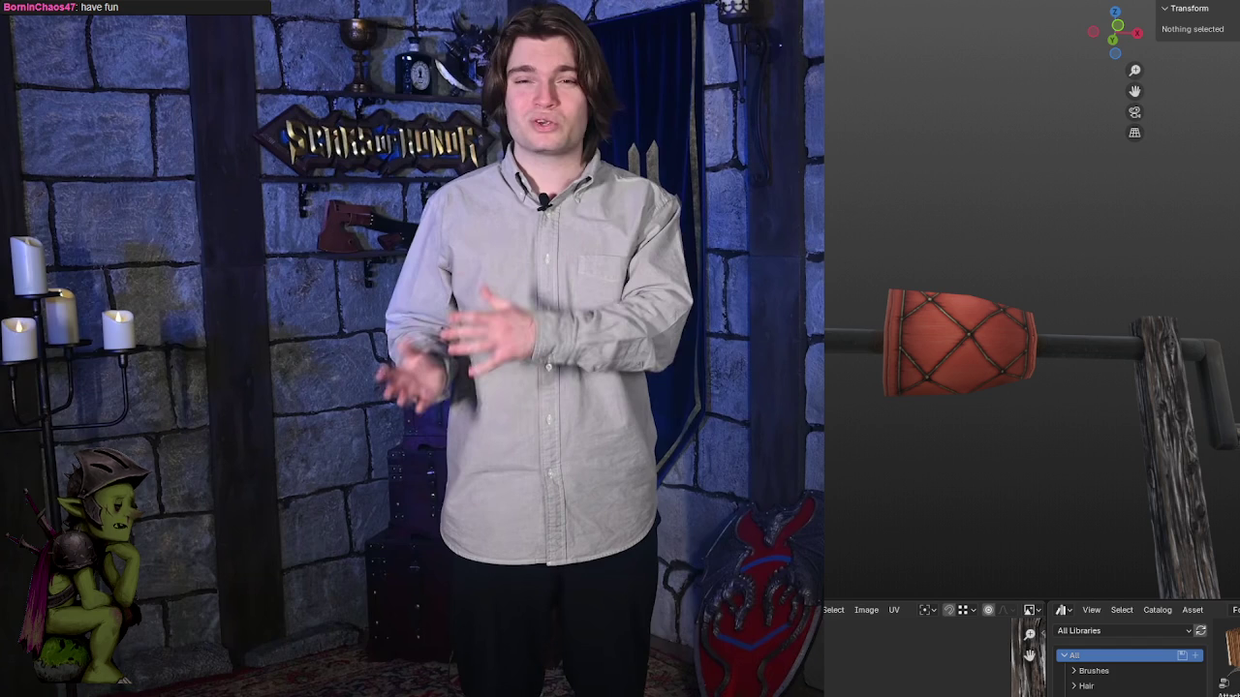
Play the gameplay footage, rewind five seconds, and pause briefly before resuming.
click(330, 293)
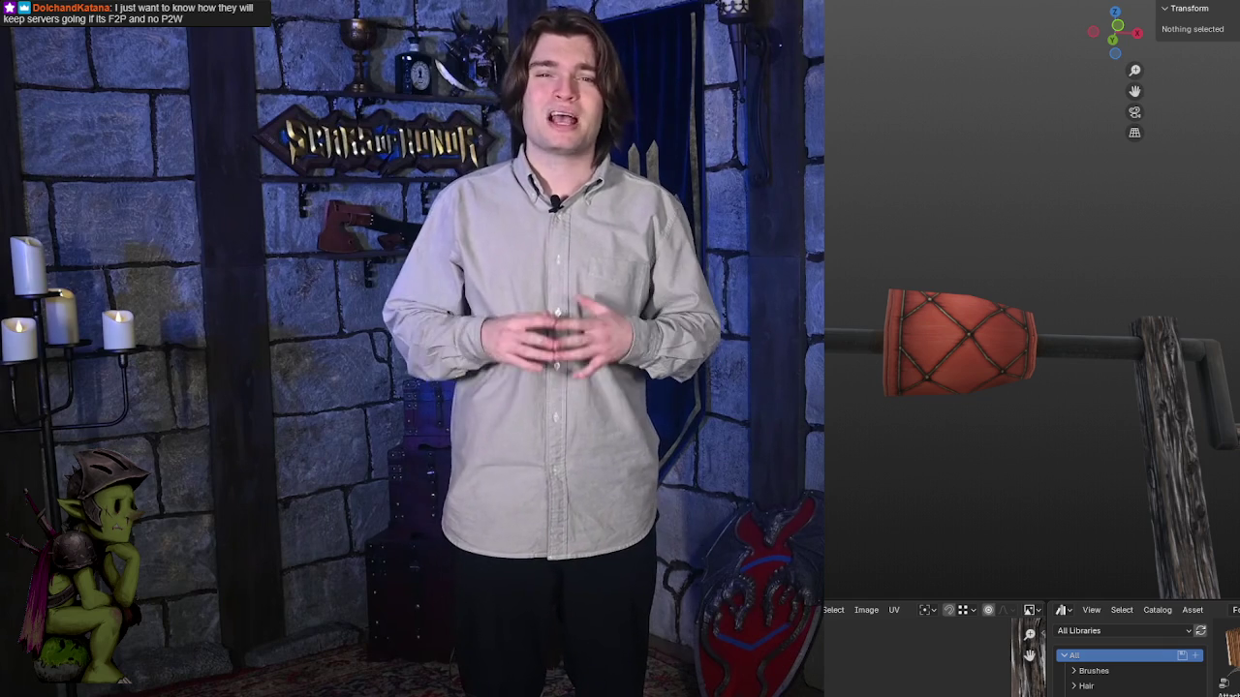
key(Left)
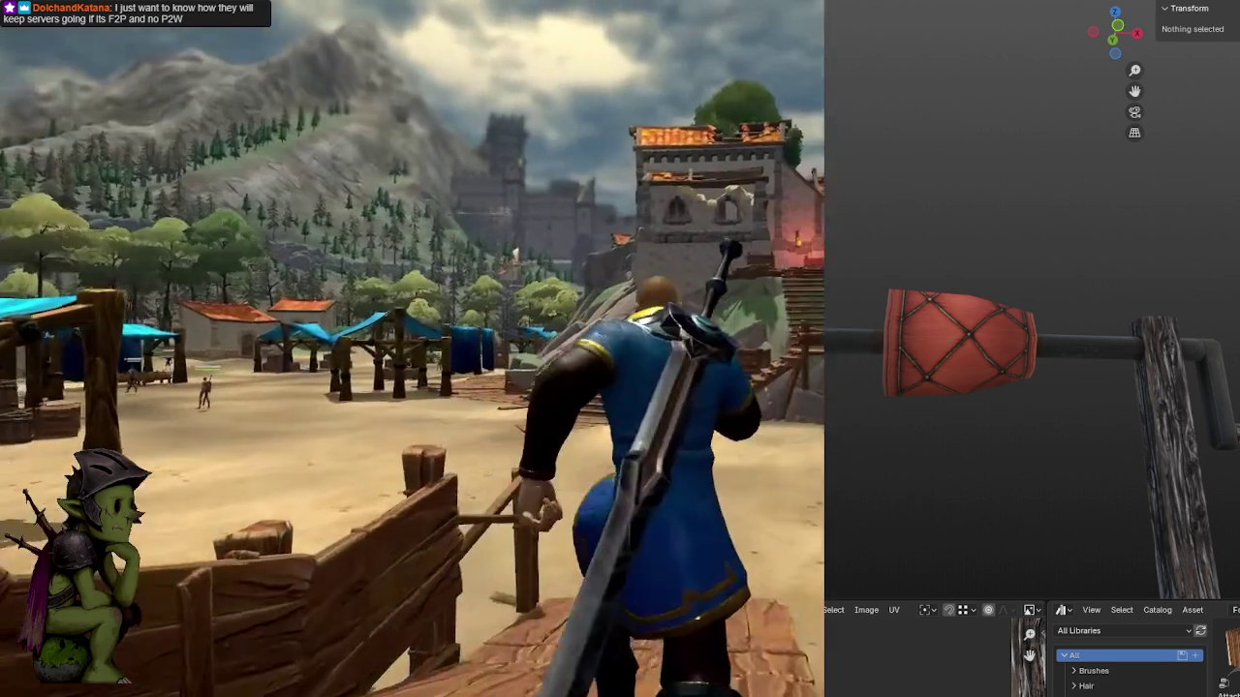
click(540, 395)
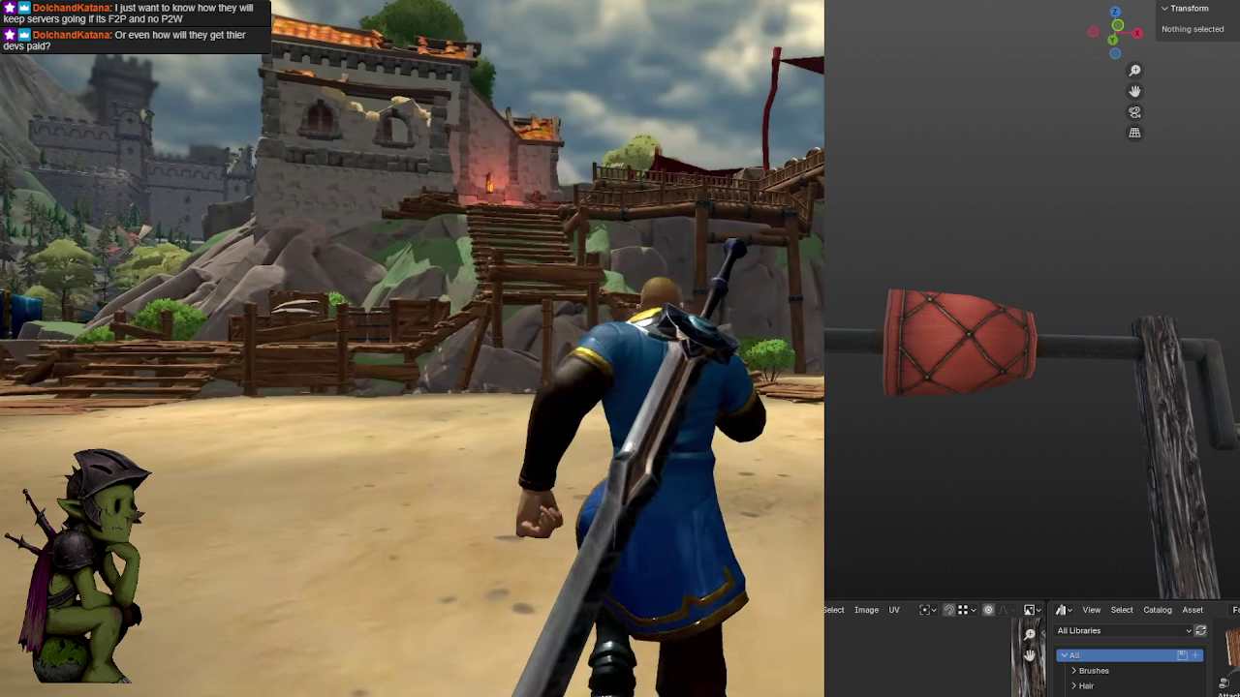
click(555, 356)
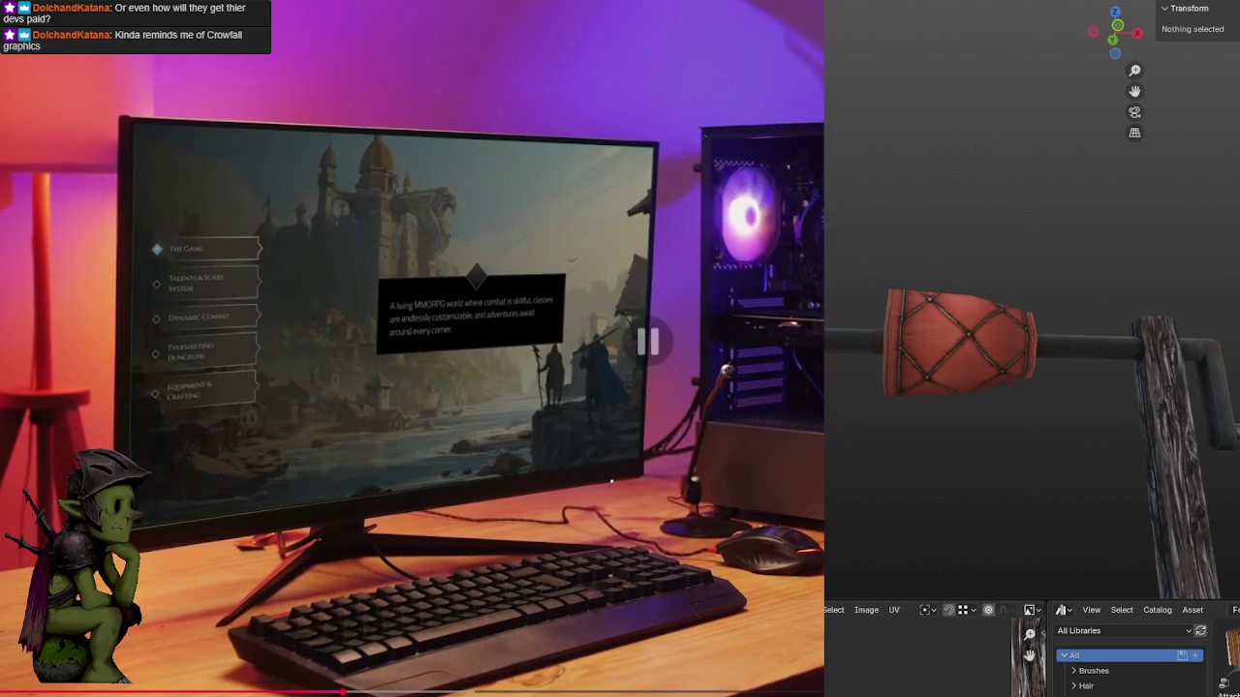
Pause and resume the promo, rewinding five seconds around the Dynamic Combat screen.
key(space)
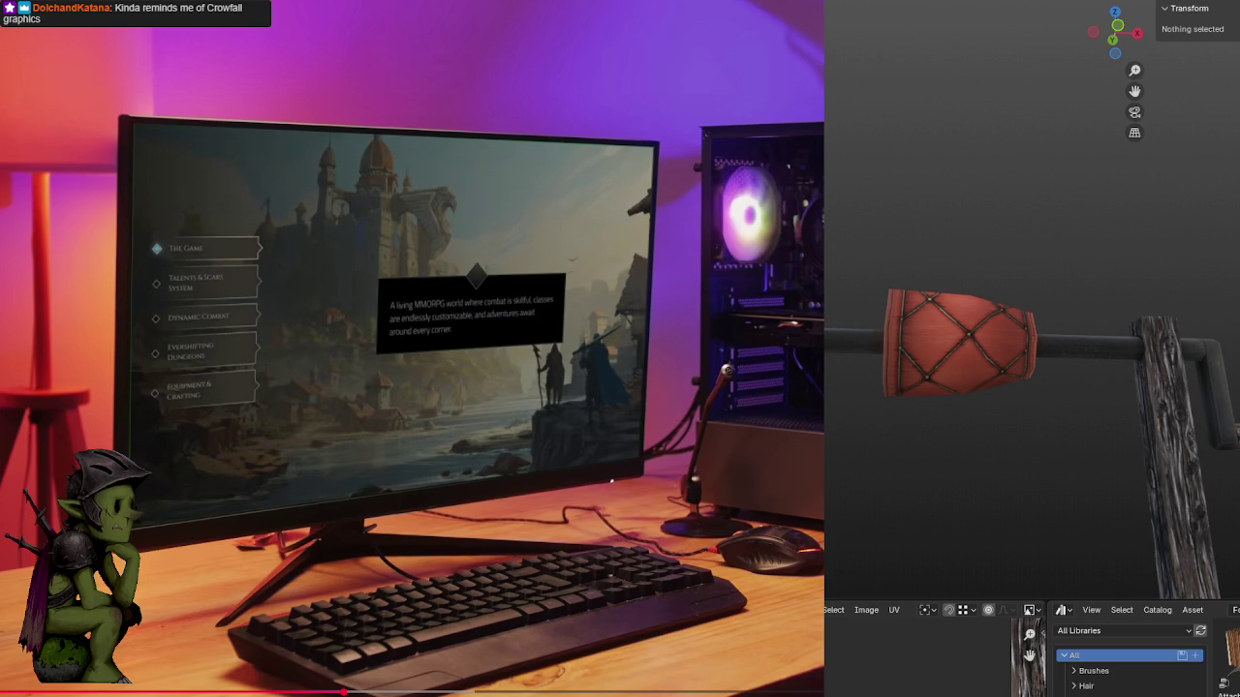
key(space)
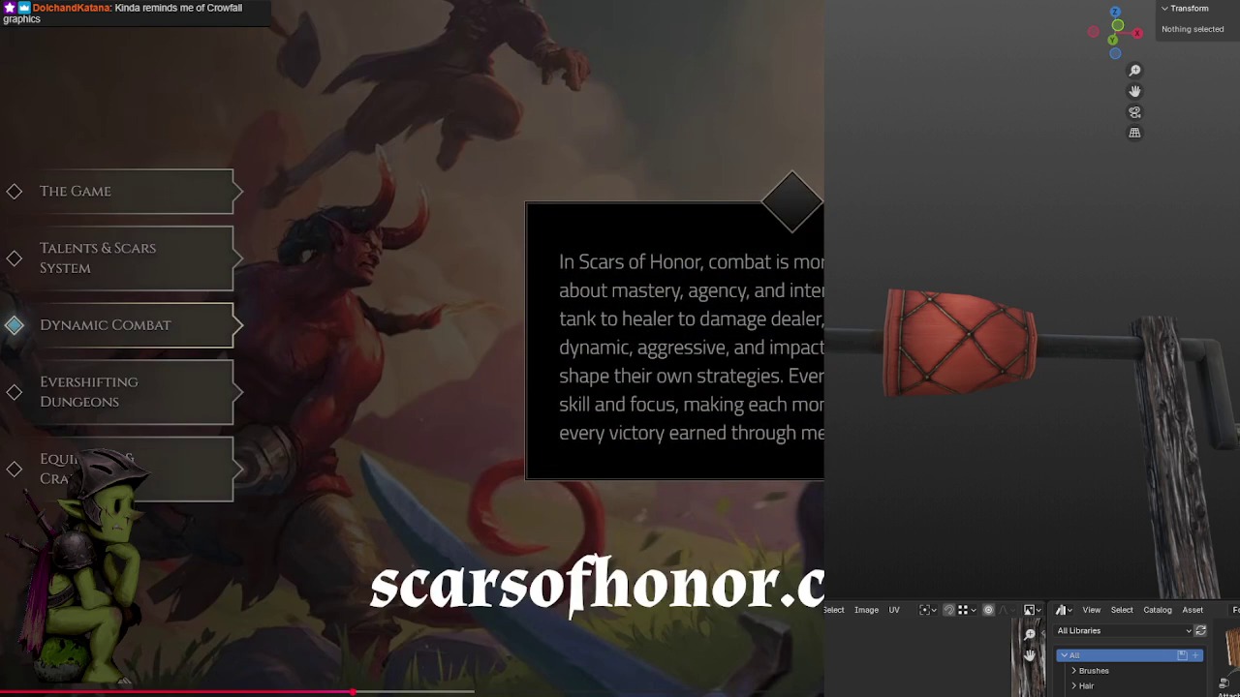
key(space)
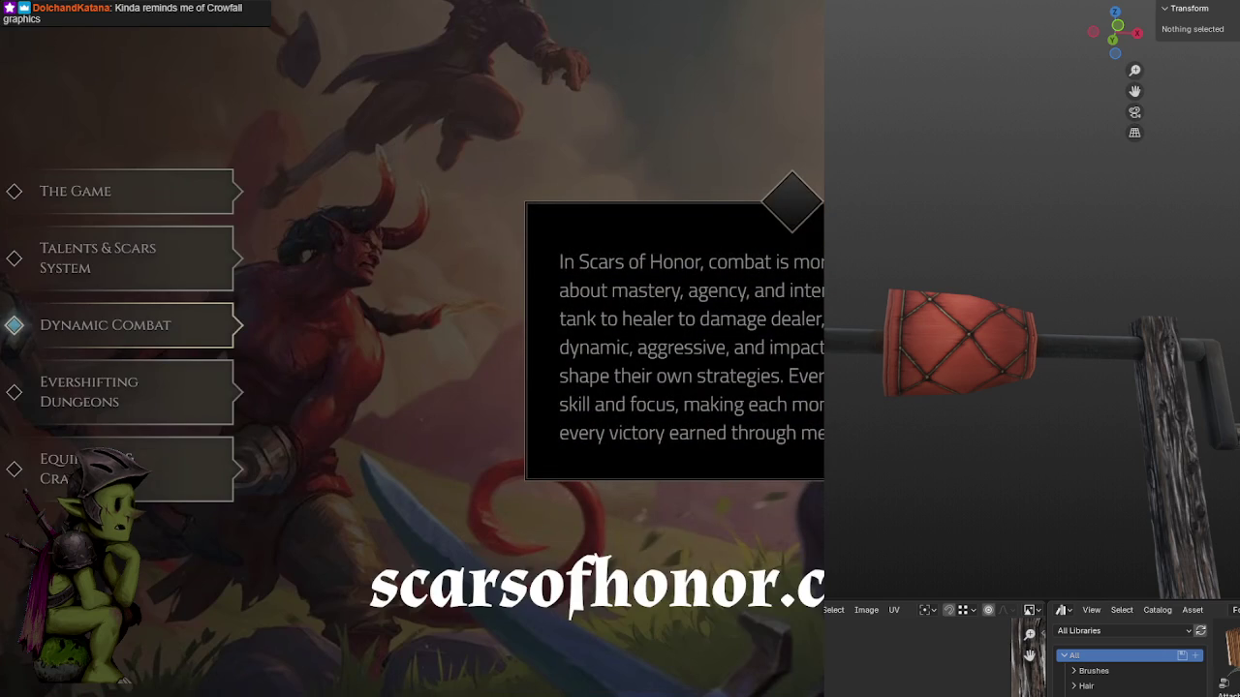
key(Left)
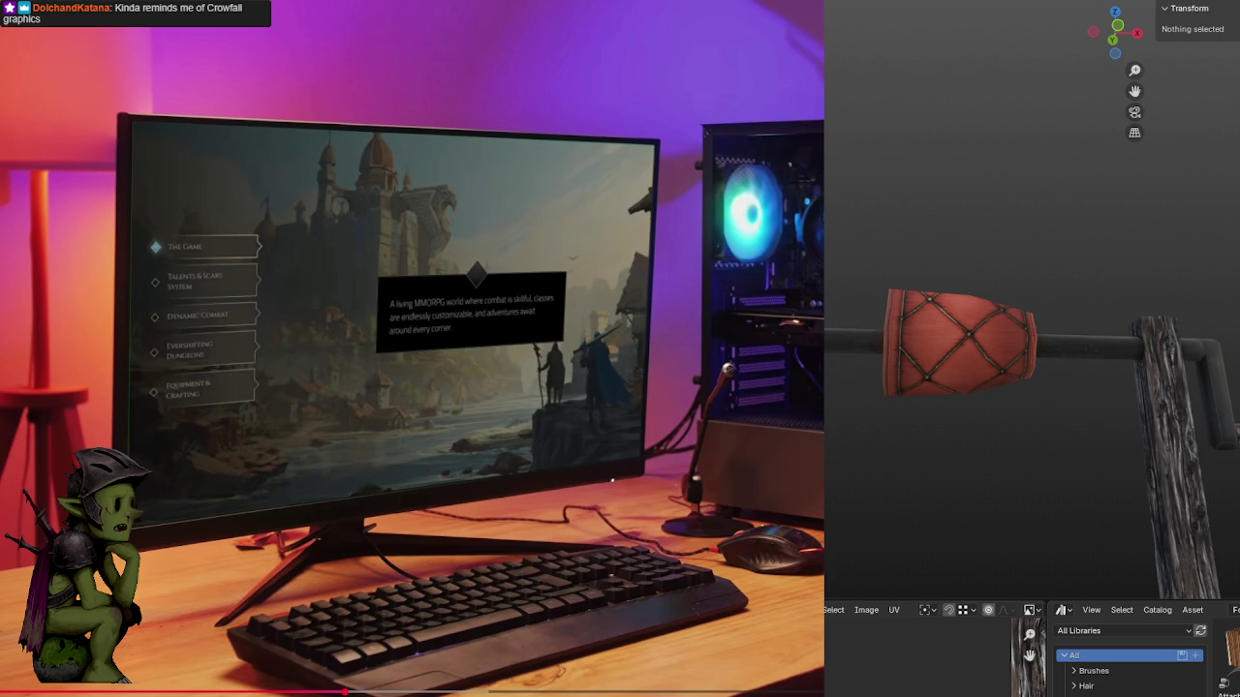
key(space)
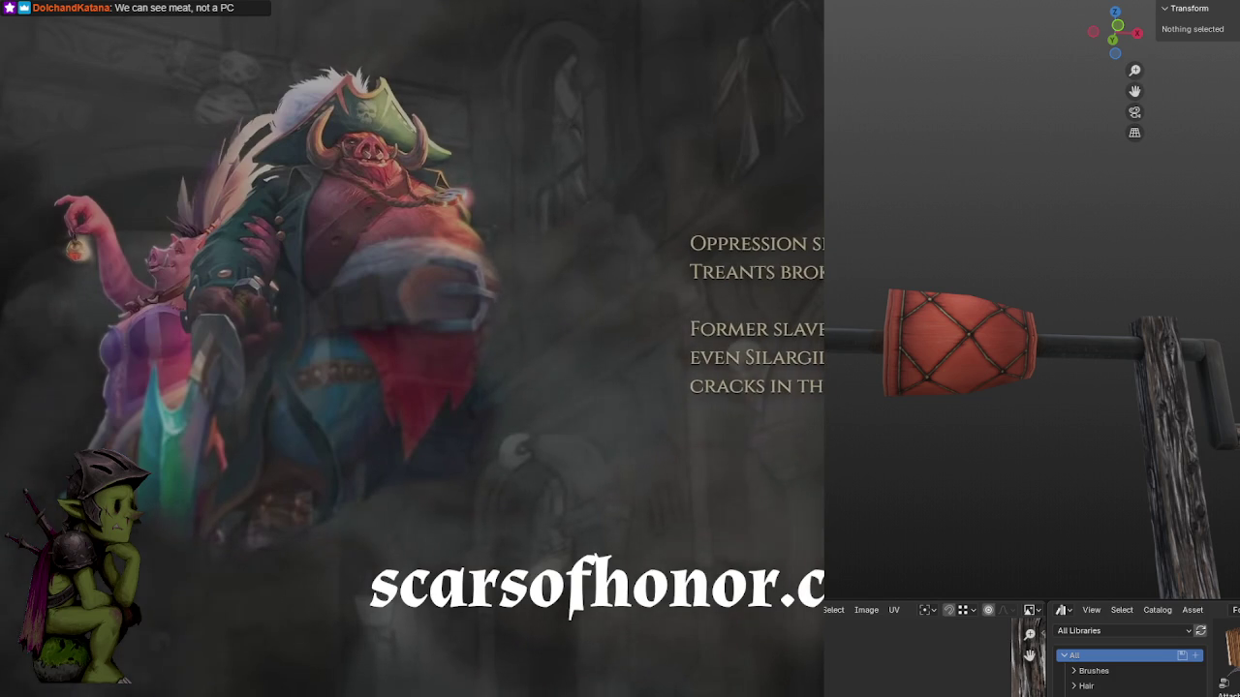
Seek the promo back to the Dynamic Combat section and resume playback.
click(382, 693)
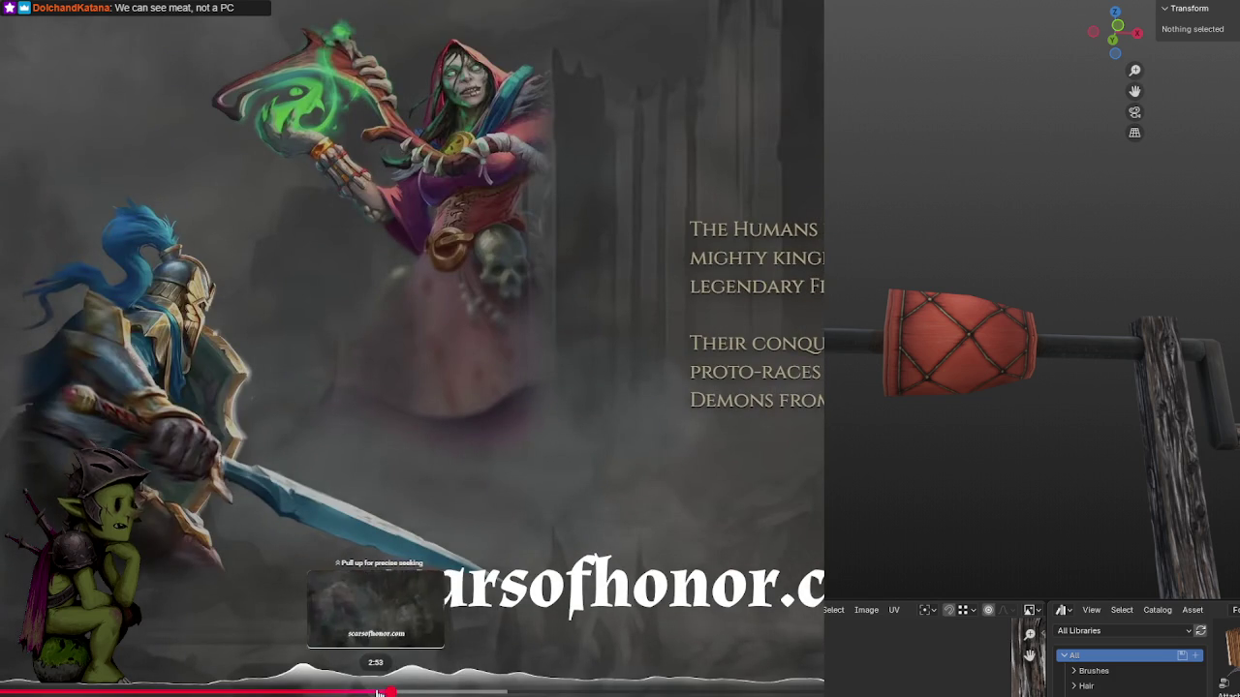
drag(382, 692, 334, 691)
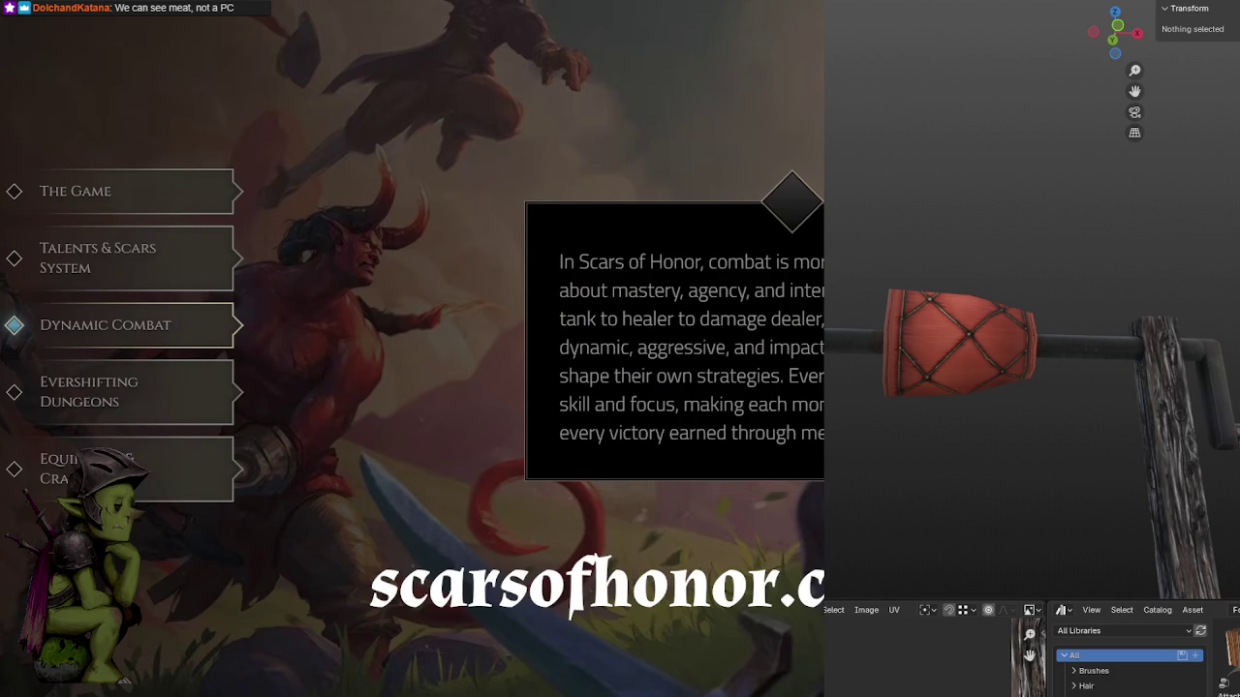
click(894, 344)
Rewind and pause through the desk shot and earlier gameplay footage.
key(Left)
key(Left)
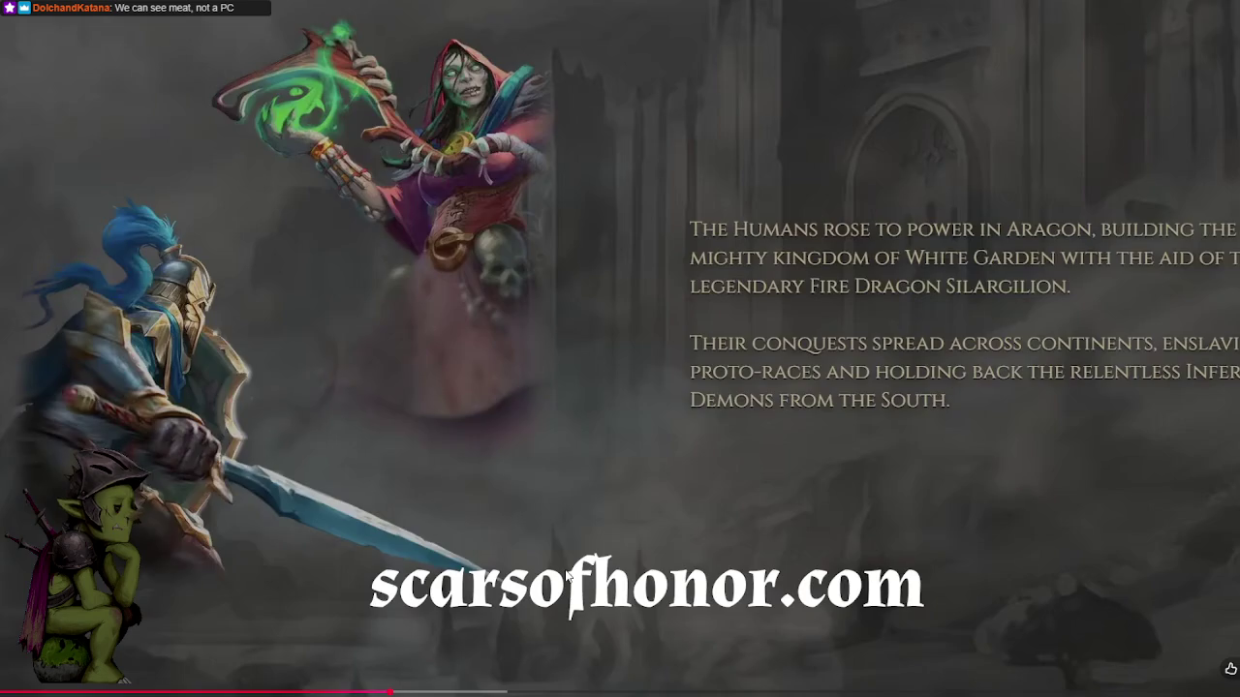
key(Left)
key(Left)
key(Left)
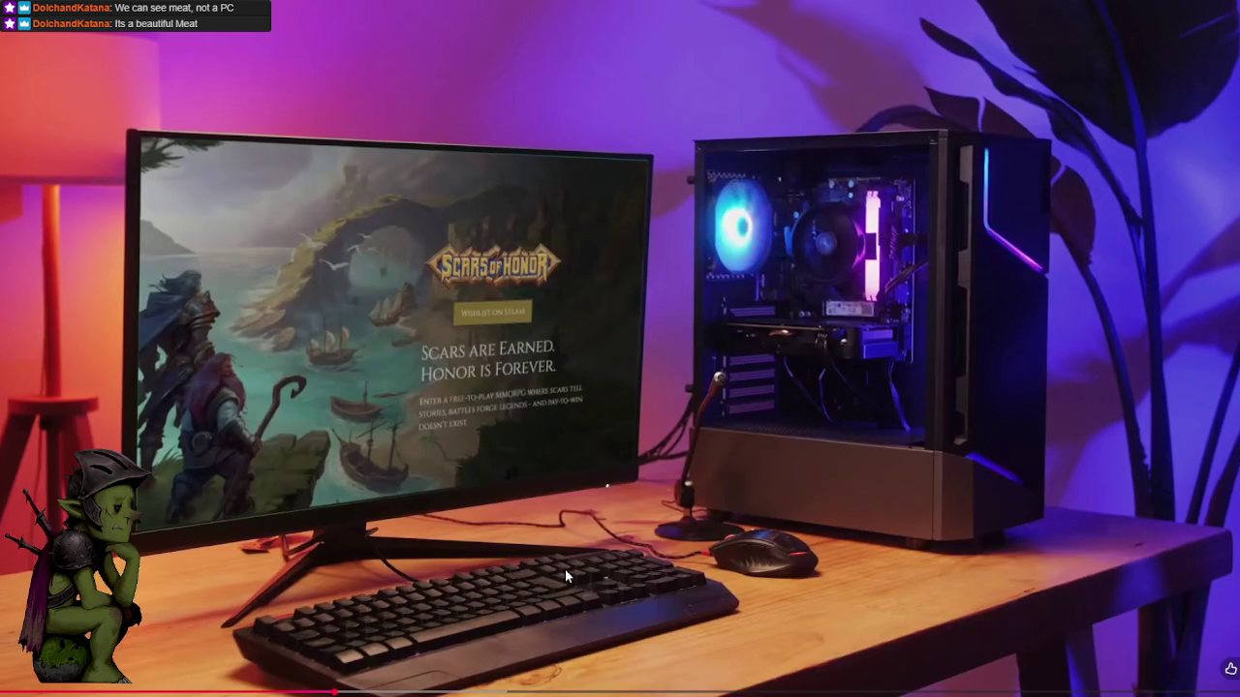
click(742, 552)
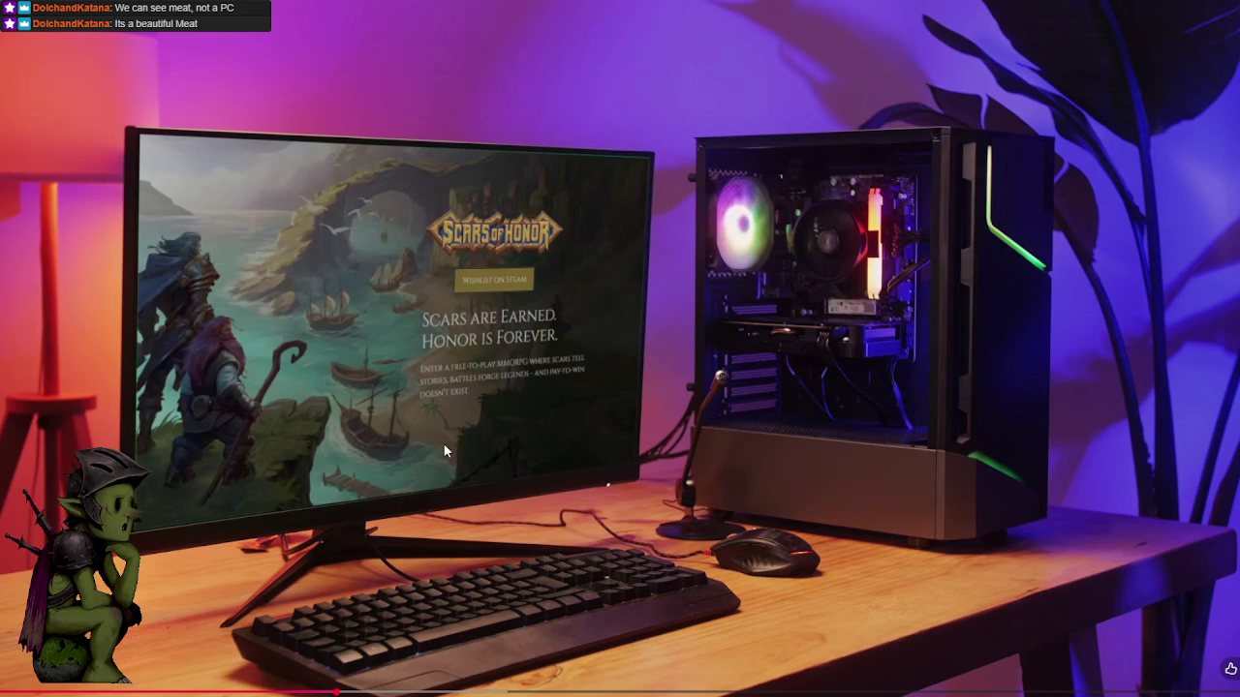
key(Left)
key(space)
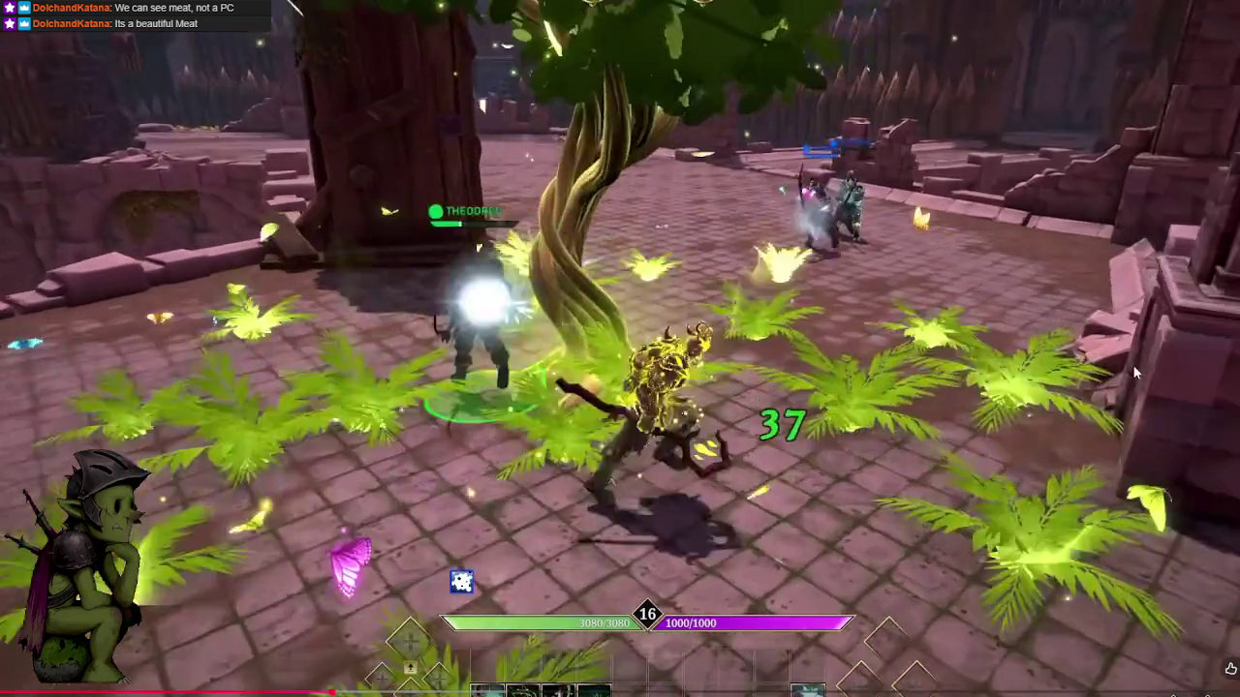
key(space)
key(Left)
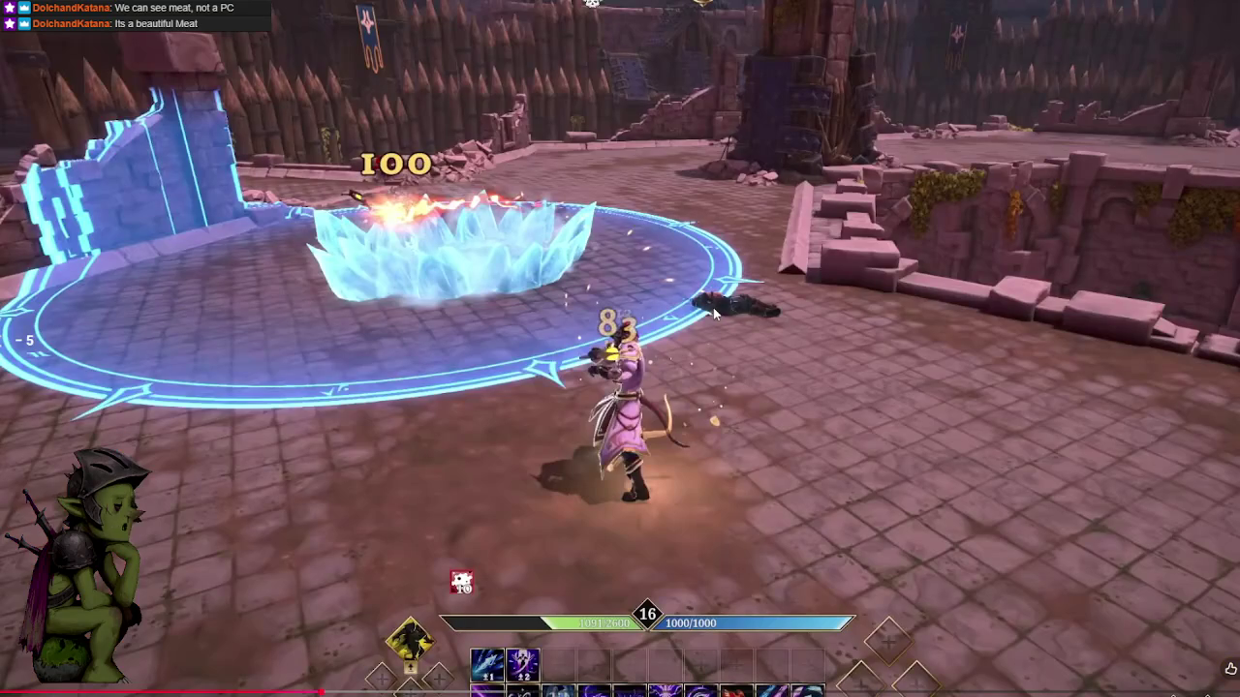
key(space)
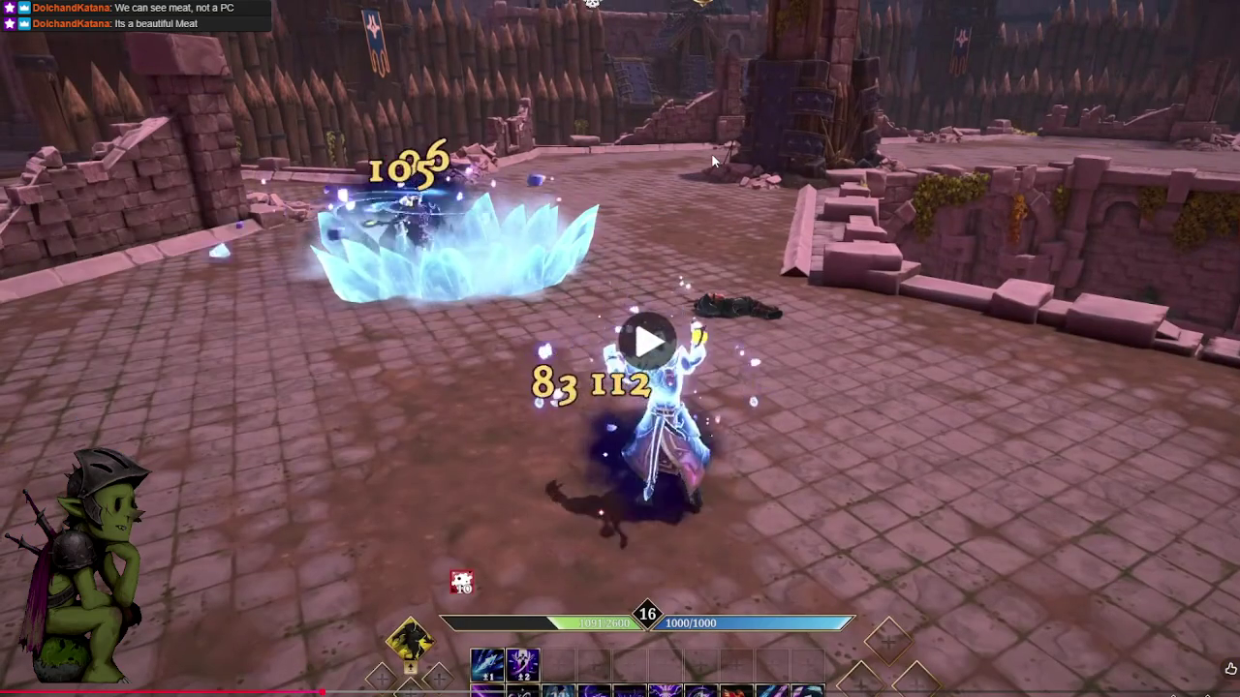
Play and pause through the arena fights until the Talents & Scars System section.
key(space)
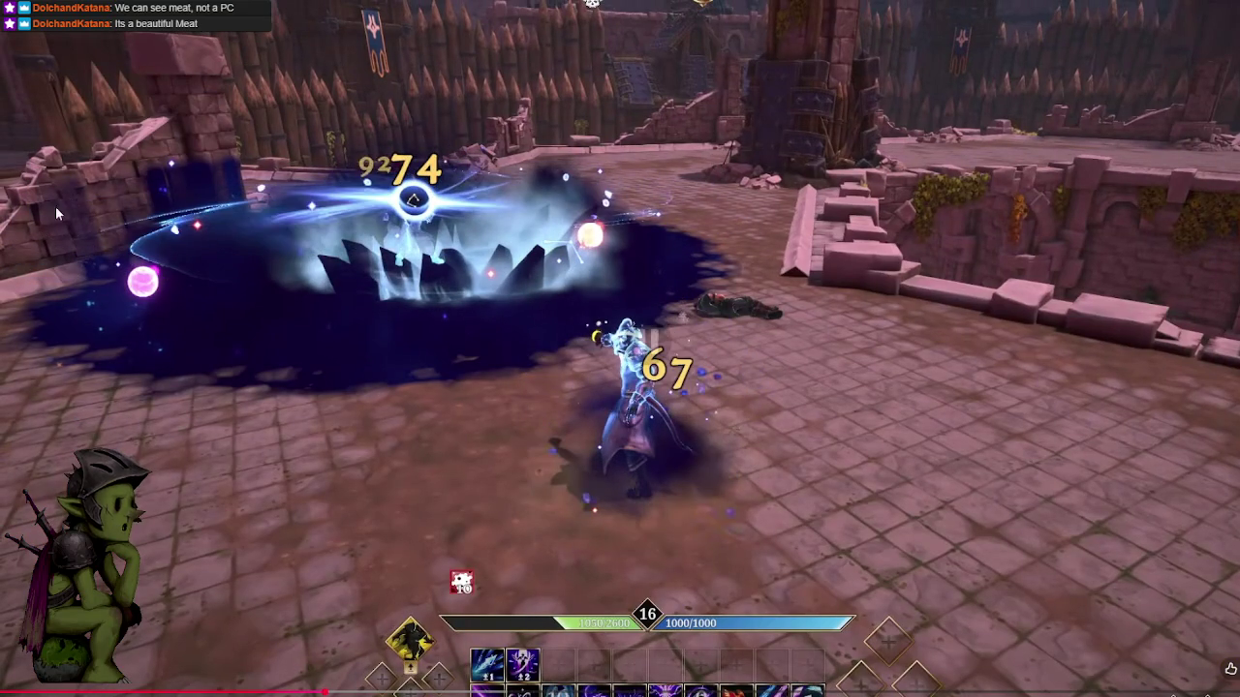
key(space)
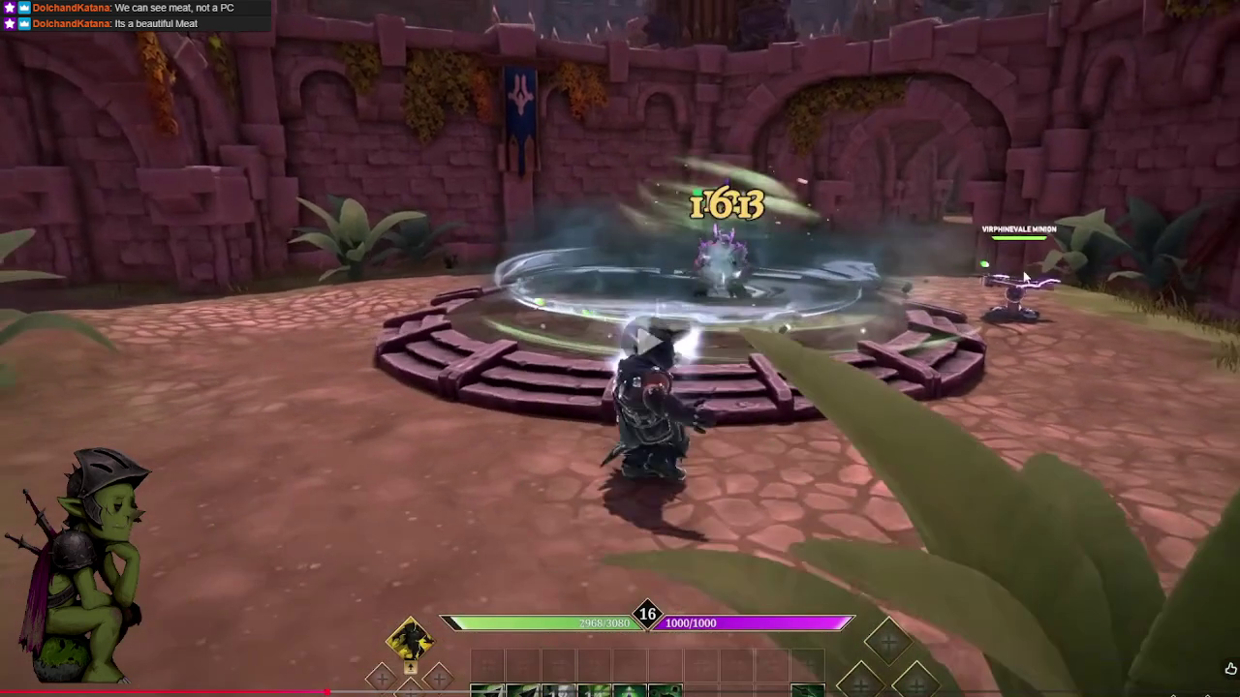
key(space)
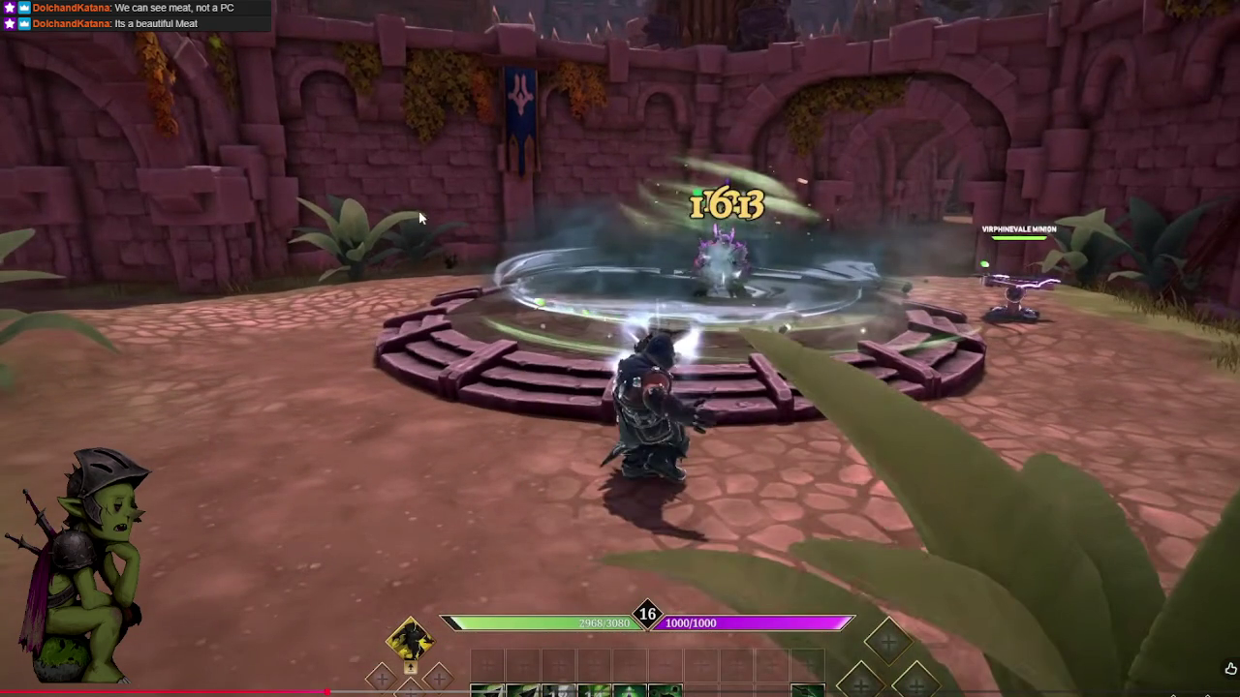
click(634, 319)
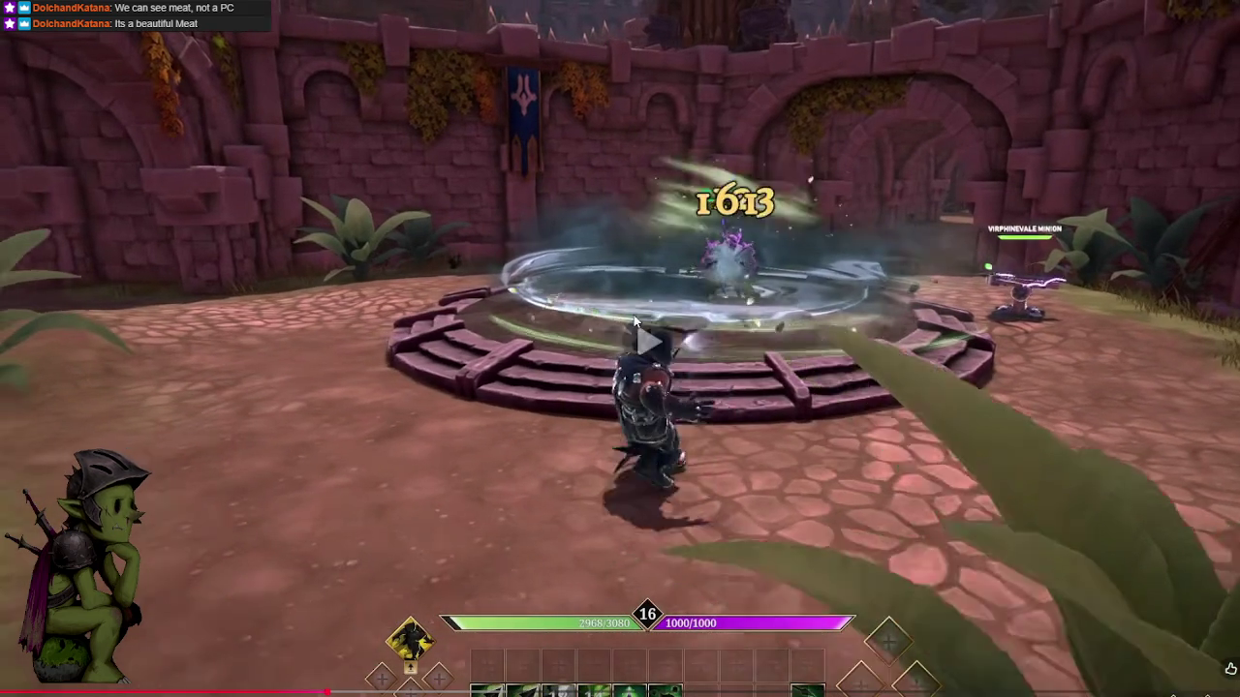
click(677, 484)
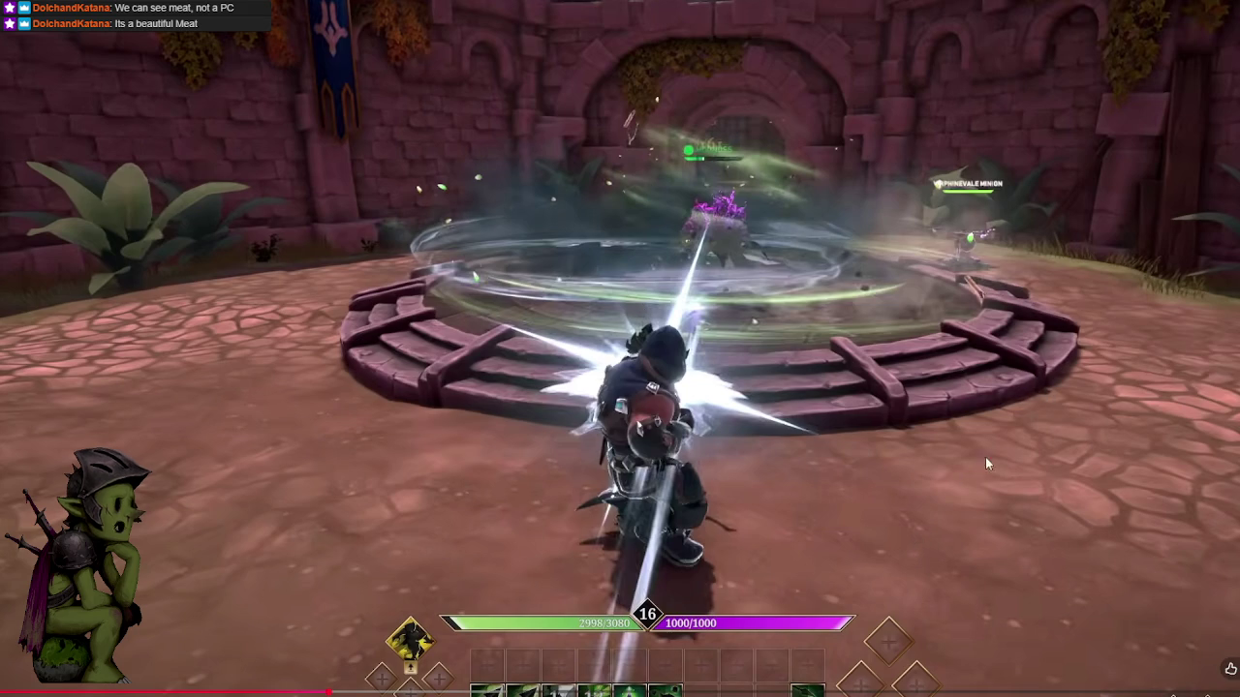
click(1008, 446)
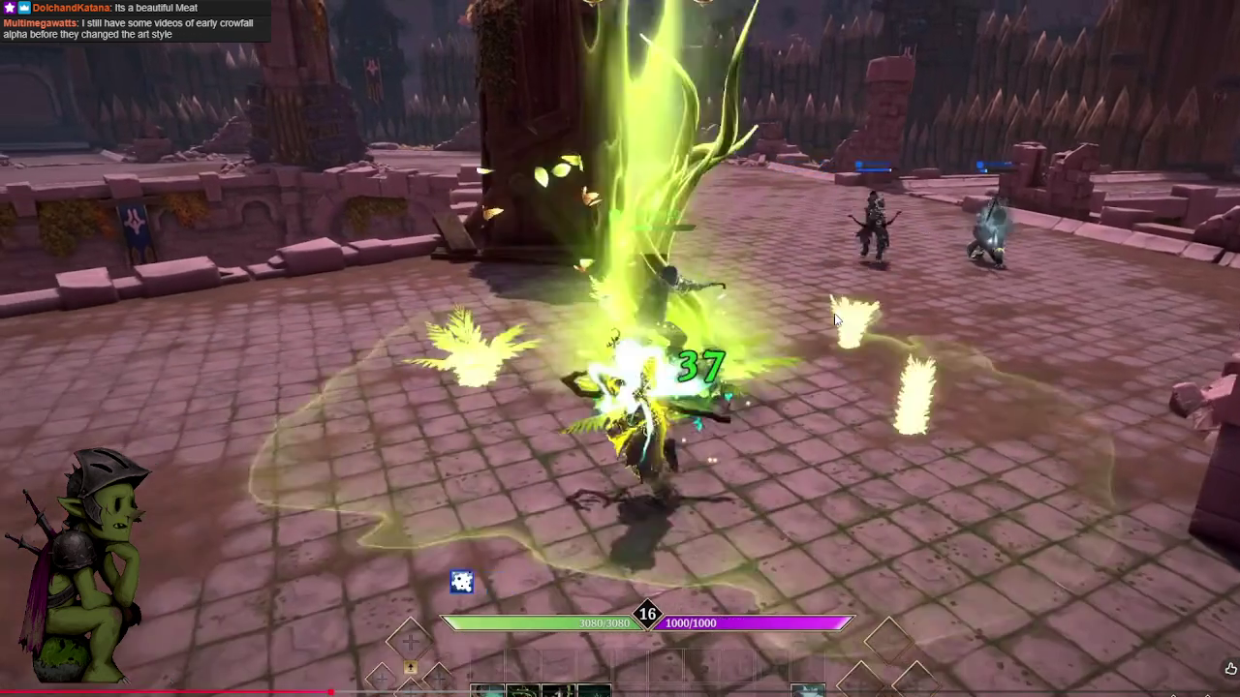
click(834, 312)
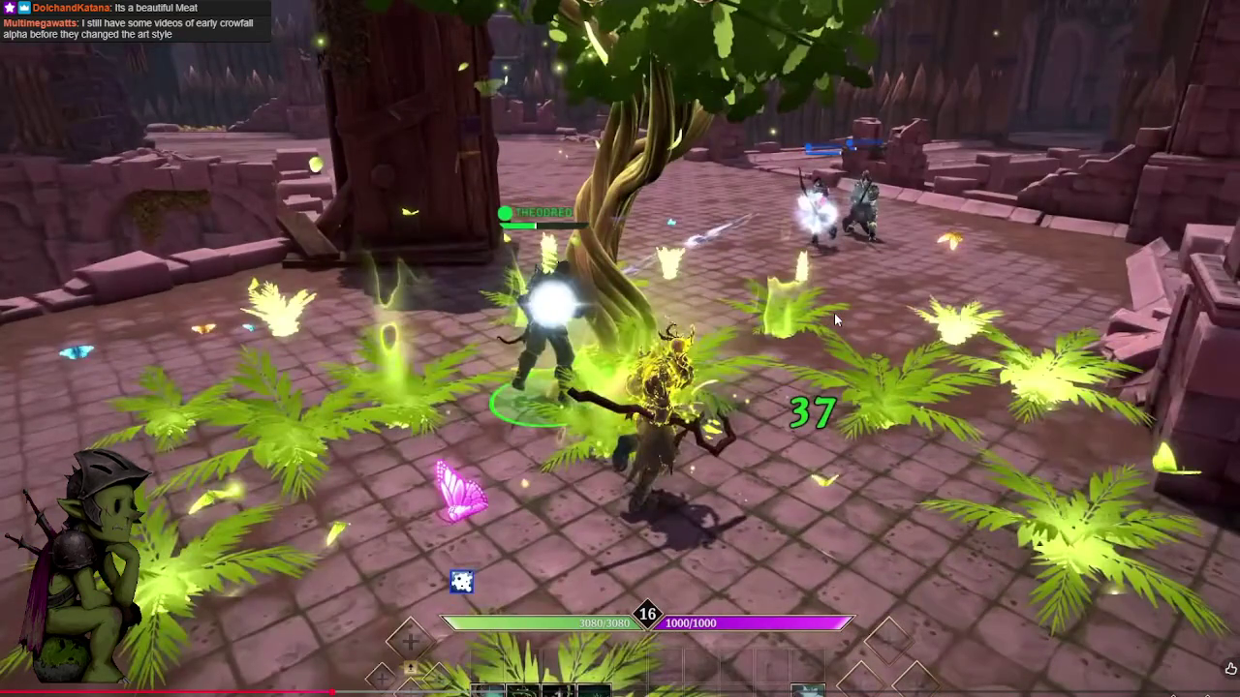
click(830, 339)
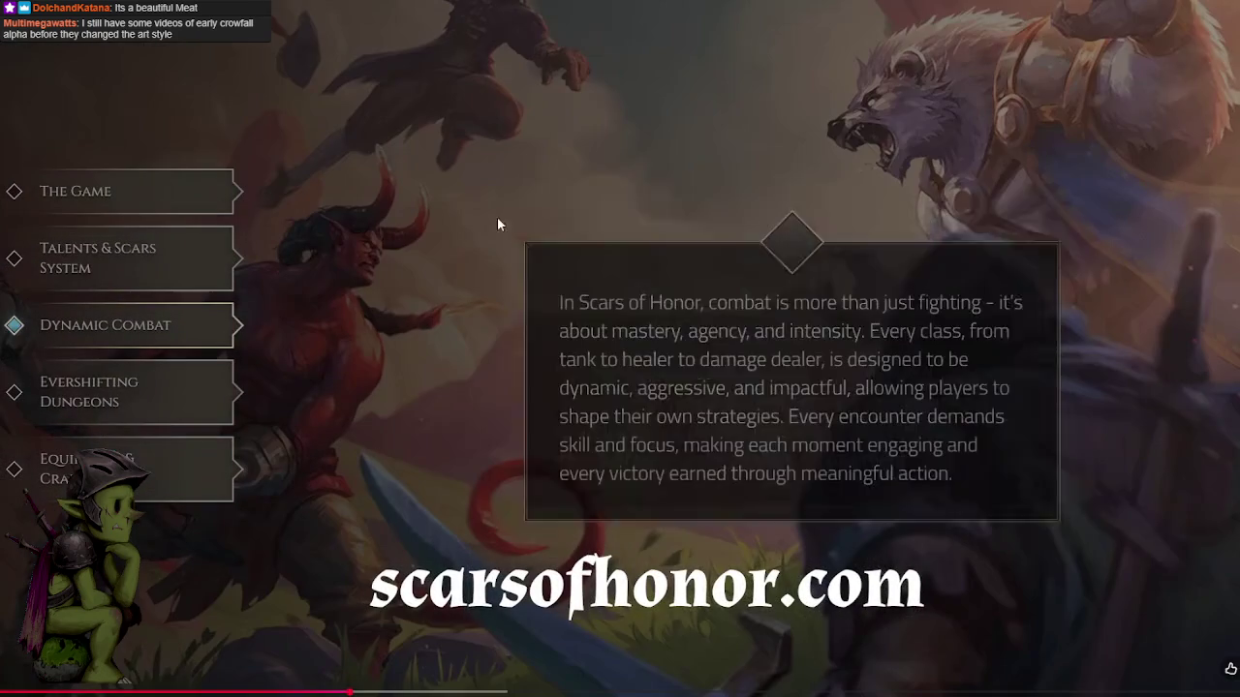
Play the promo through the Scar-picking gameplay to the 'When do you get a Scar?' card.
click(508, 170)
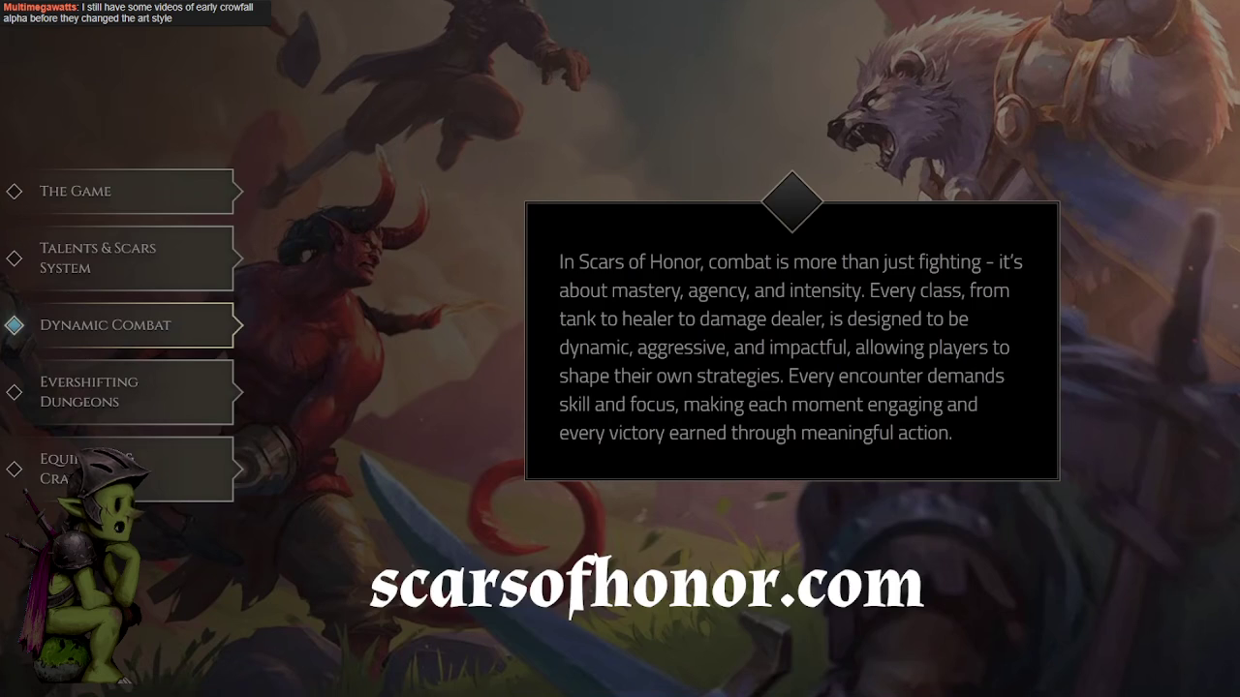
click(496, 179)
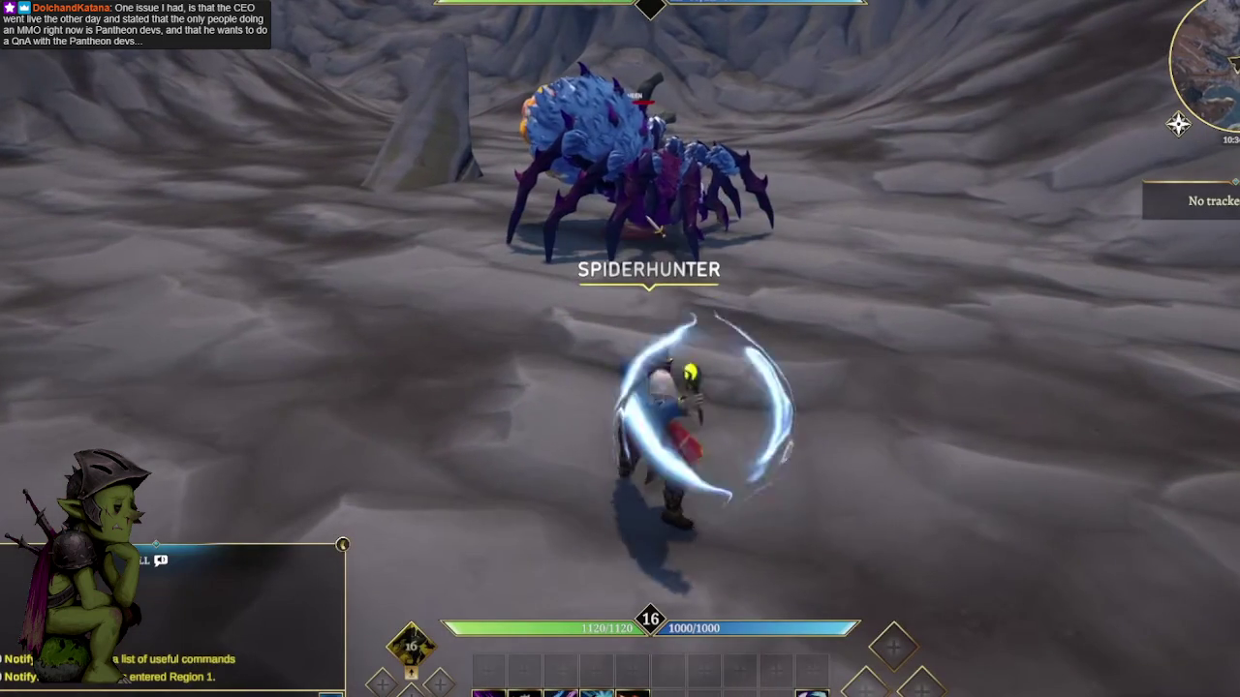
key(1)
key(1)
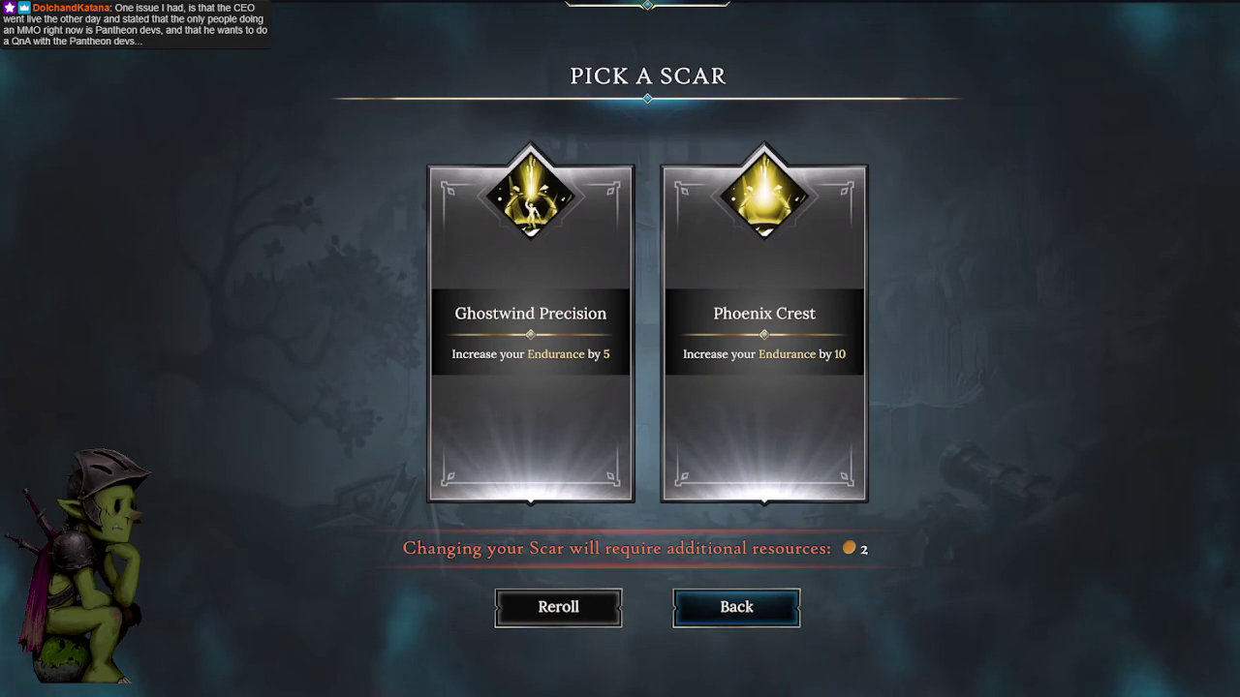
click(843, 175)
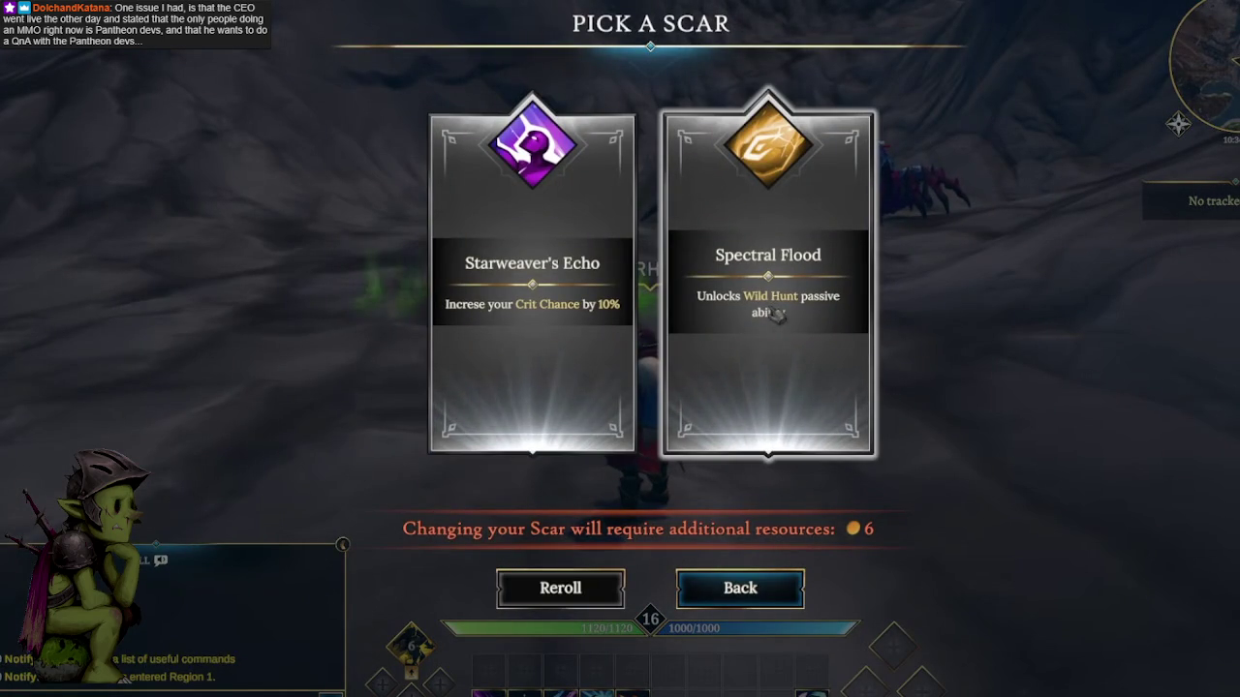
click(588, 351)
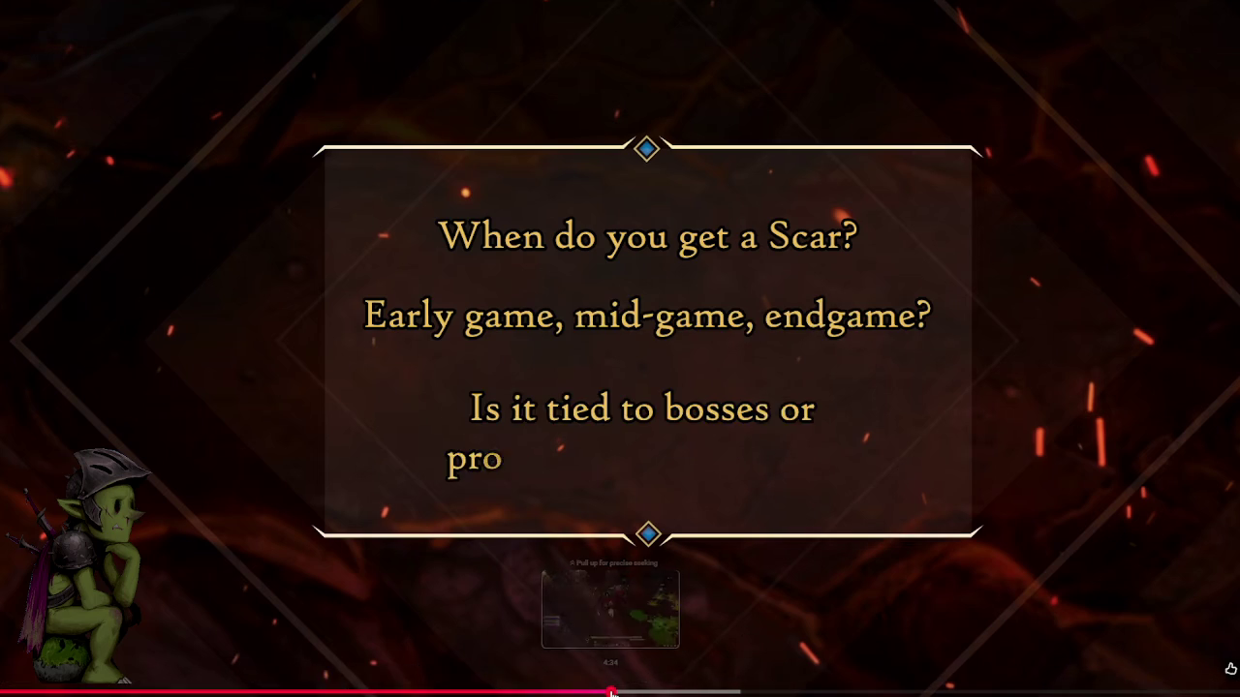
Skip past the title card to the spider boss fight and exit fullscreen to the watch page.
click(612, 691)
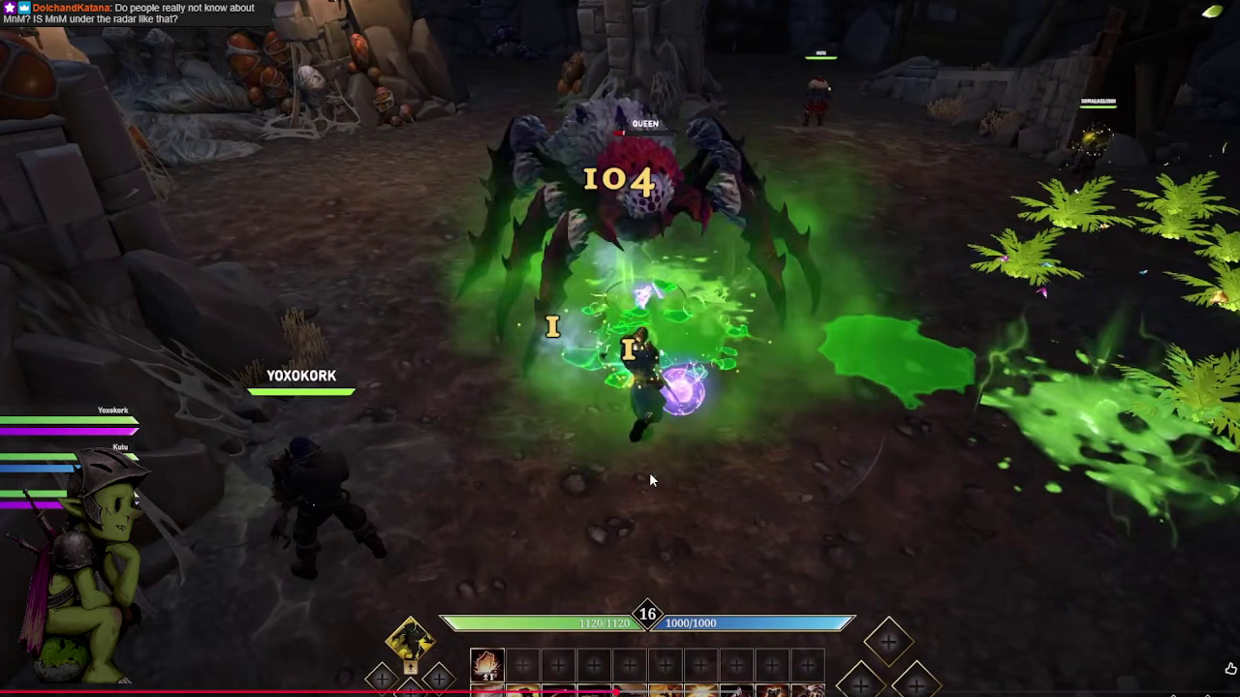
click(607, 397)
click(601, 385)
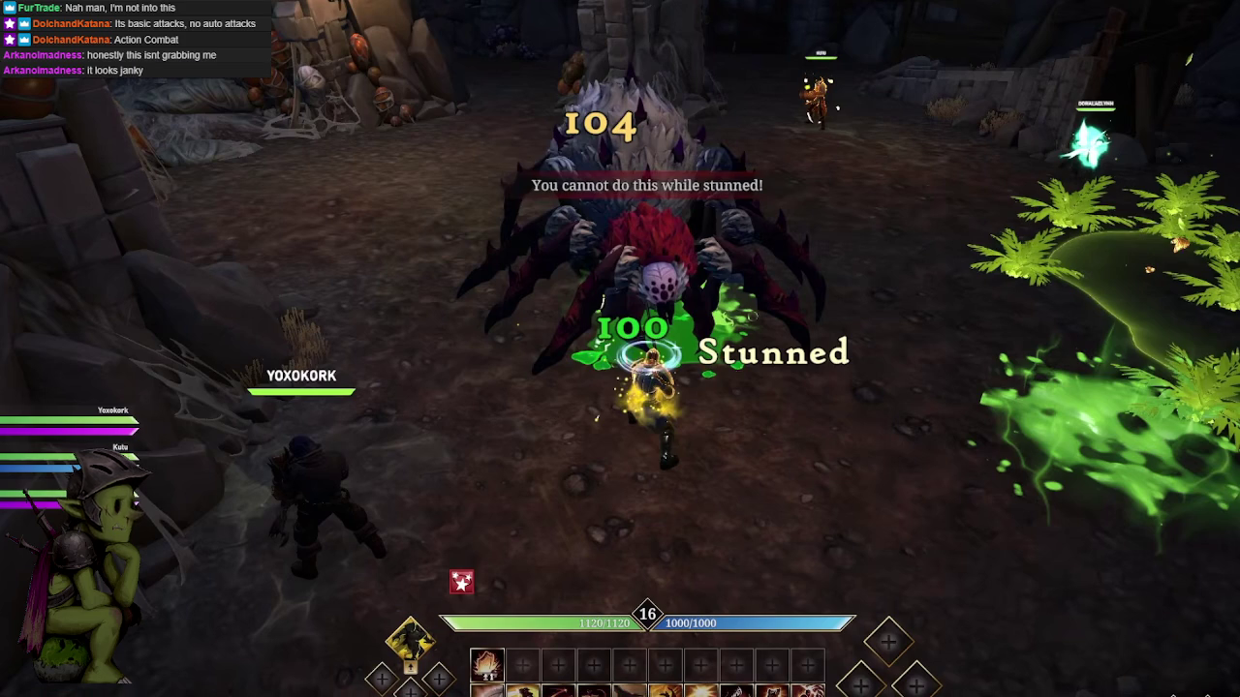
double_click(540, 388)
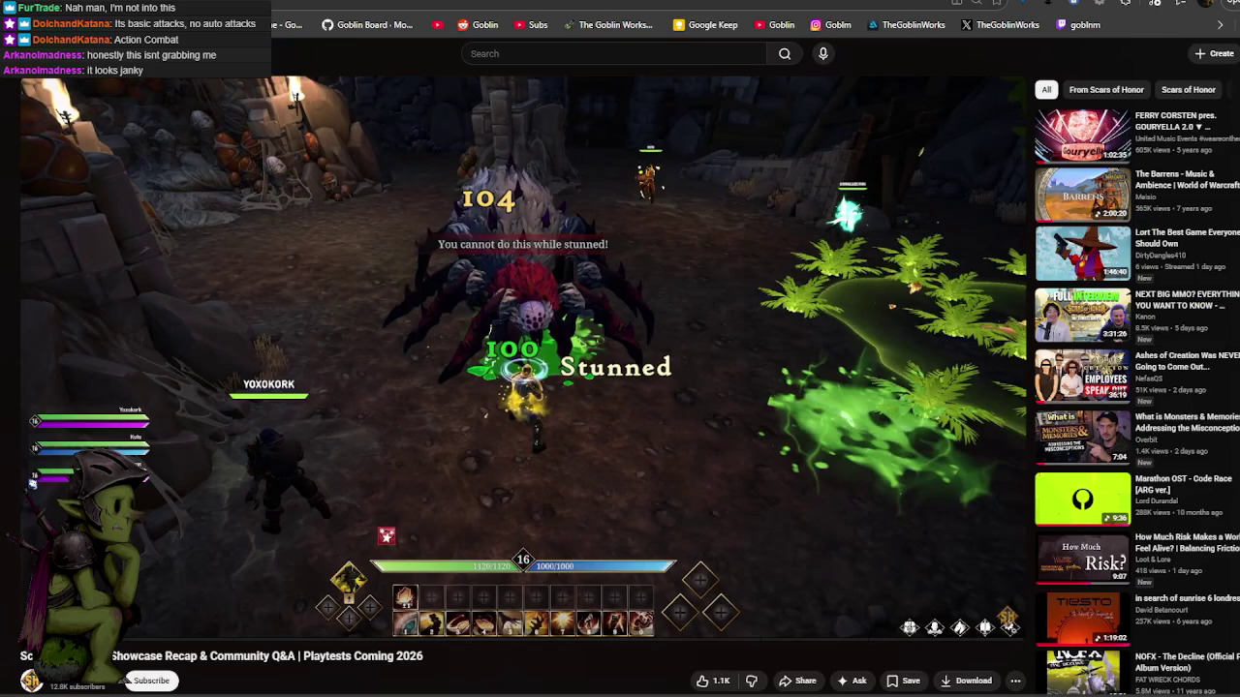
Leave the YouTube video for a new browser tab showing the MSN news start page.
key(ctrl+t)
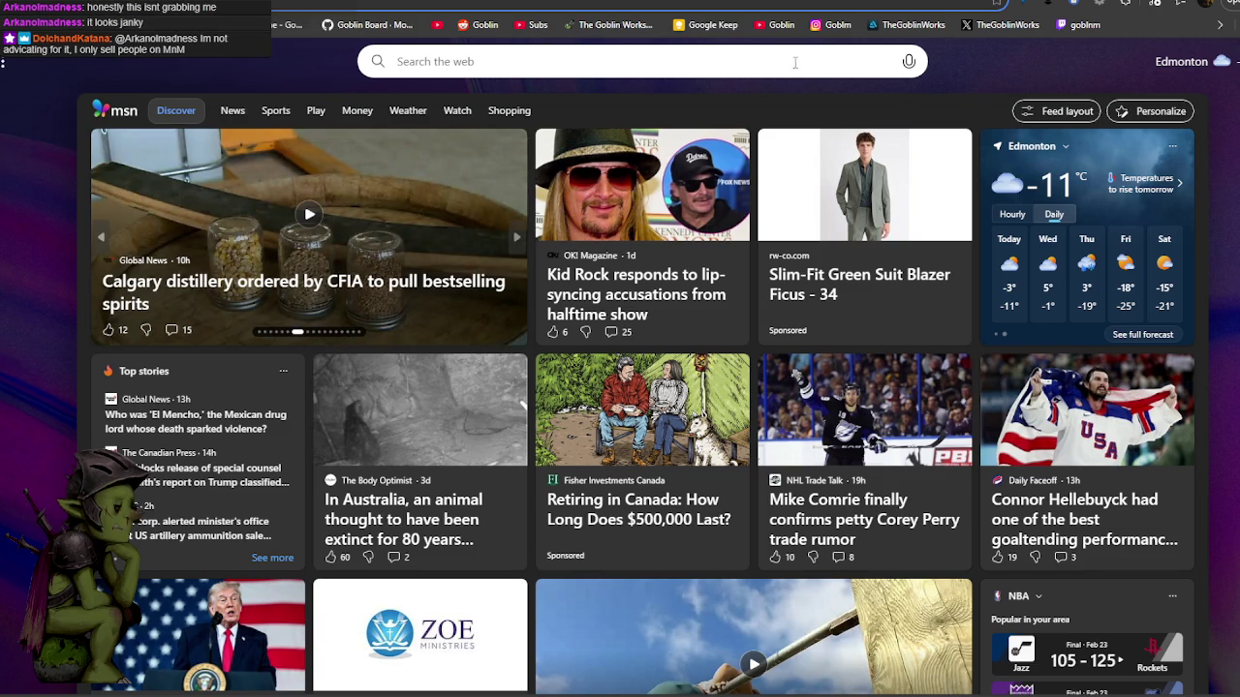
From the Goblin bookmark, search YouTube for 'devilmaycry 5 longplay'.
click(780, 25)
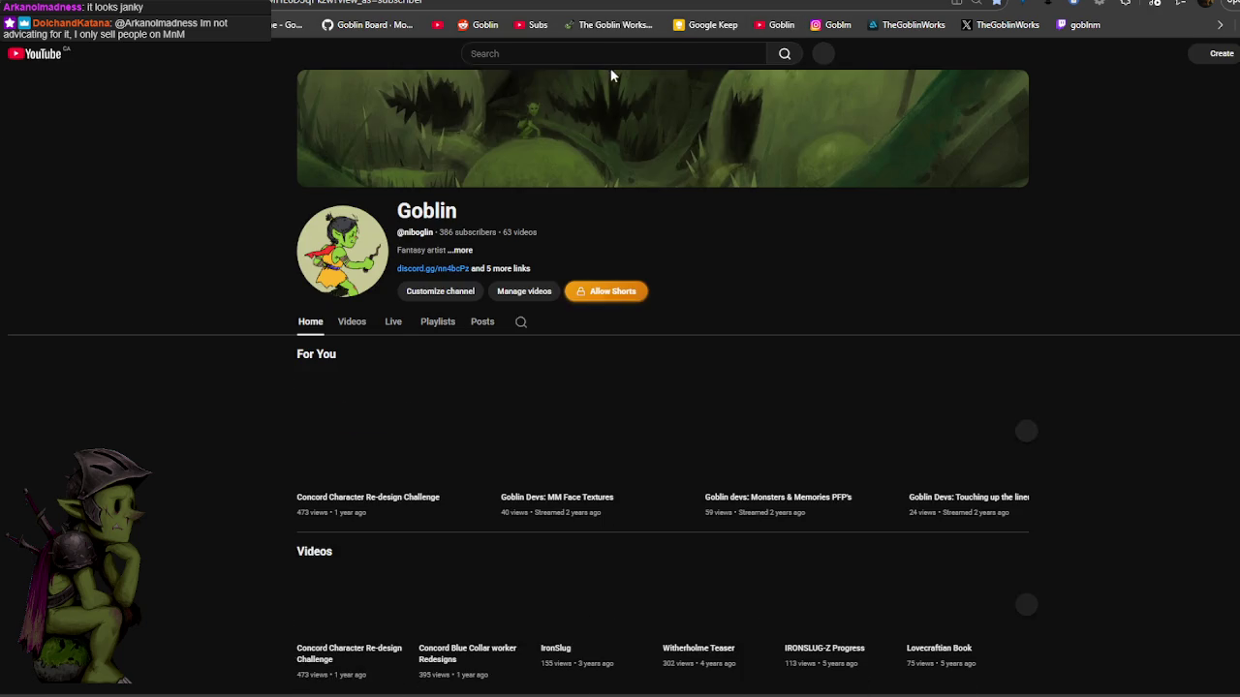
click(614, 54)
text(devilmaycry)
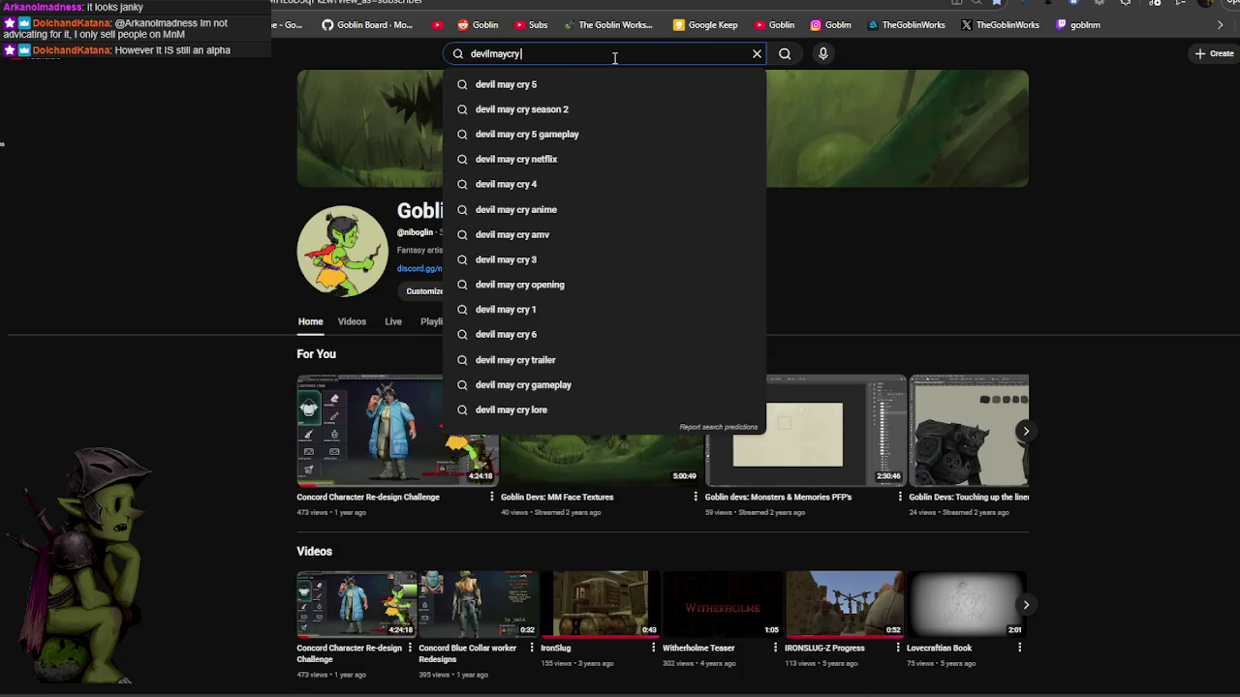
text( 5 )
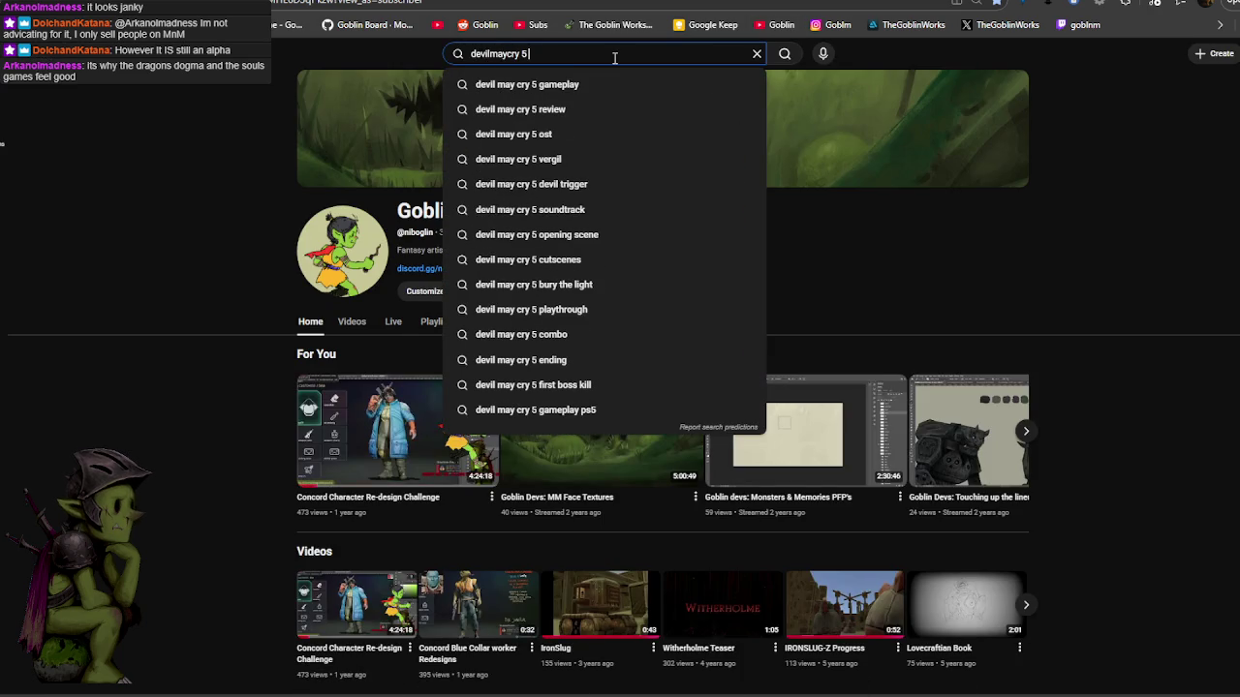
text(longplay)
key(Return)
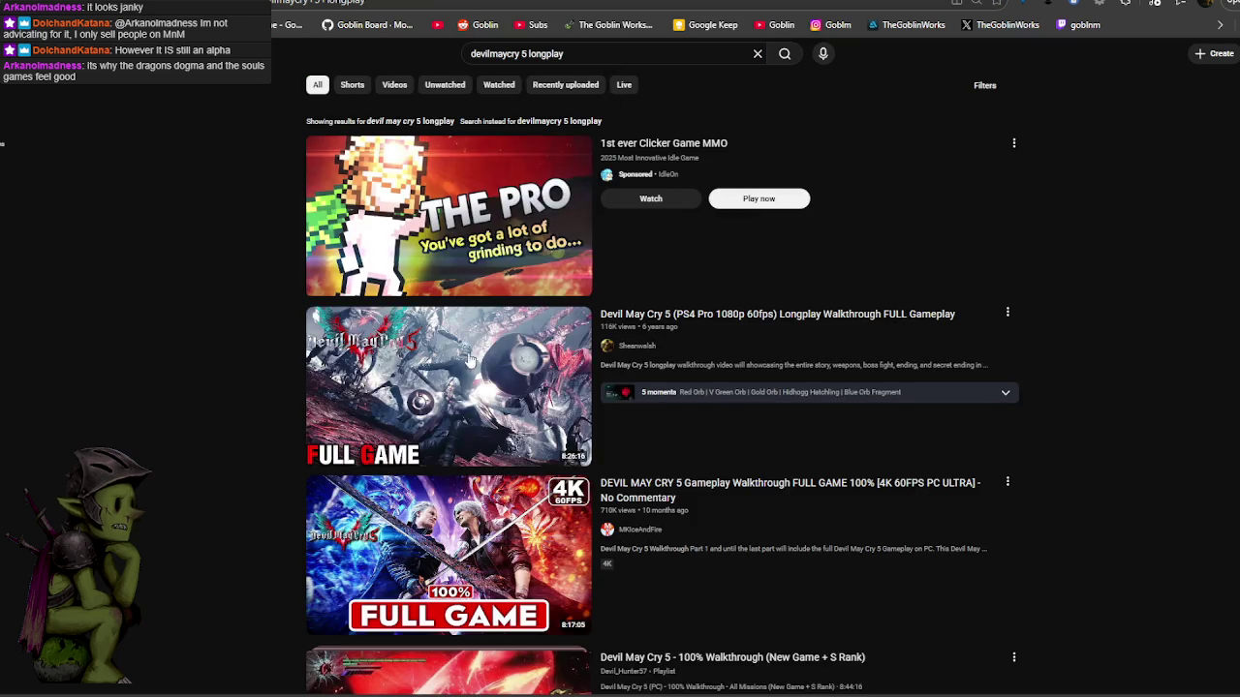
Play the 4K FULL GAME walkthrough result in full screen.
scroll(474, 320, down, 3)
scroll(475, 320, up, 1)
click(475, 320)
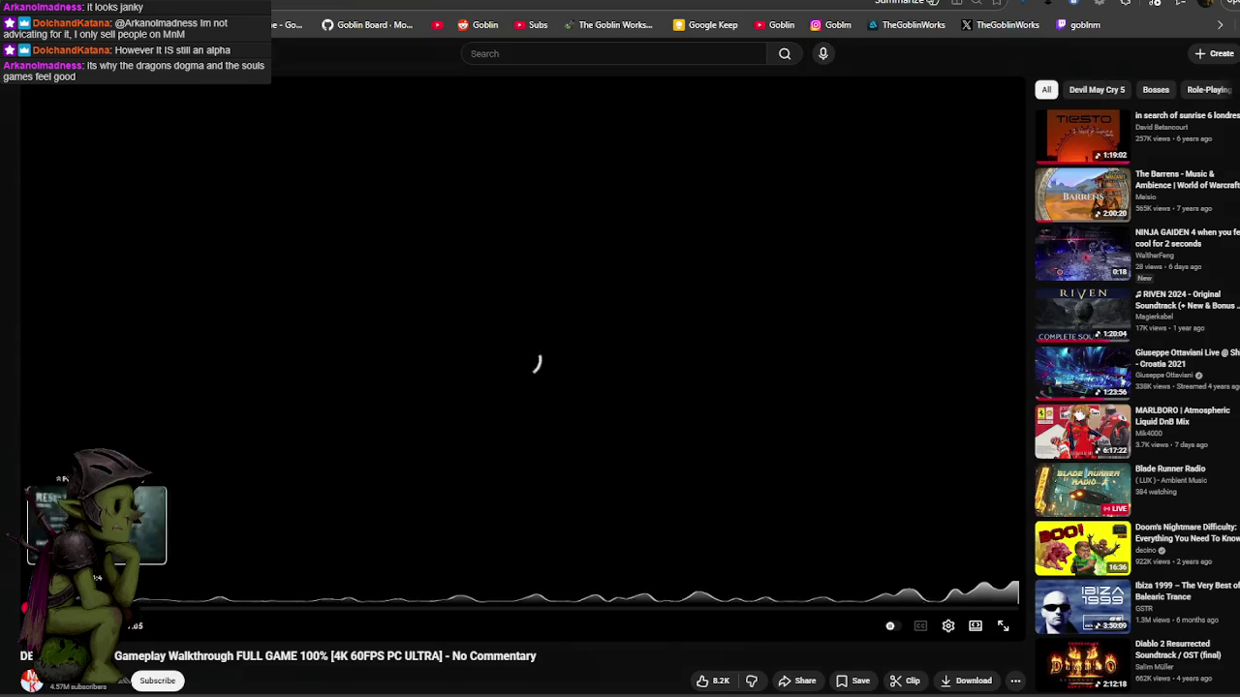
click(1002, 627)
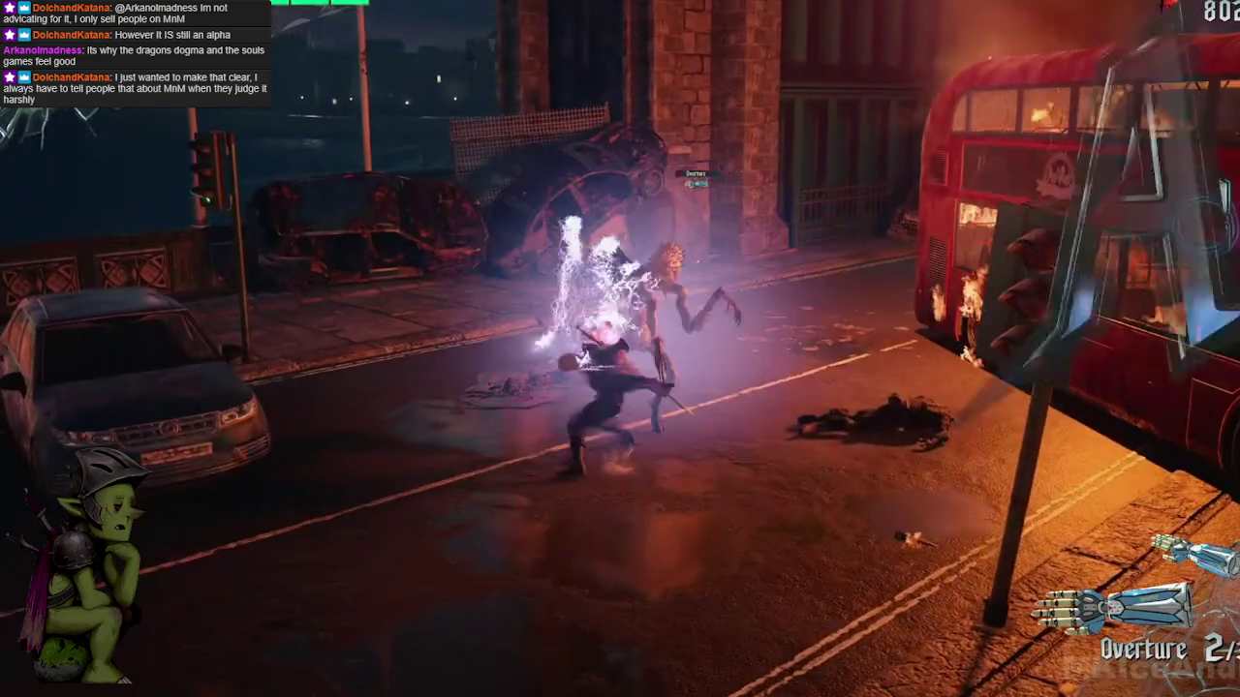
Pause the Devil May Cry 5 walkthrough and exit fullscreen.
key(space)
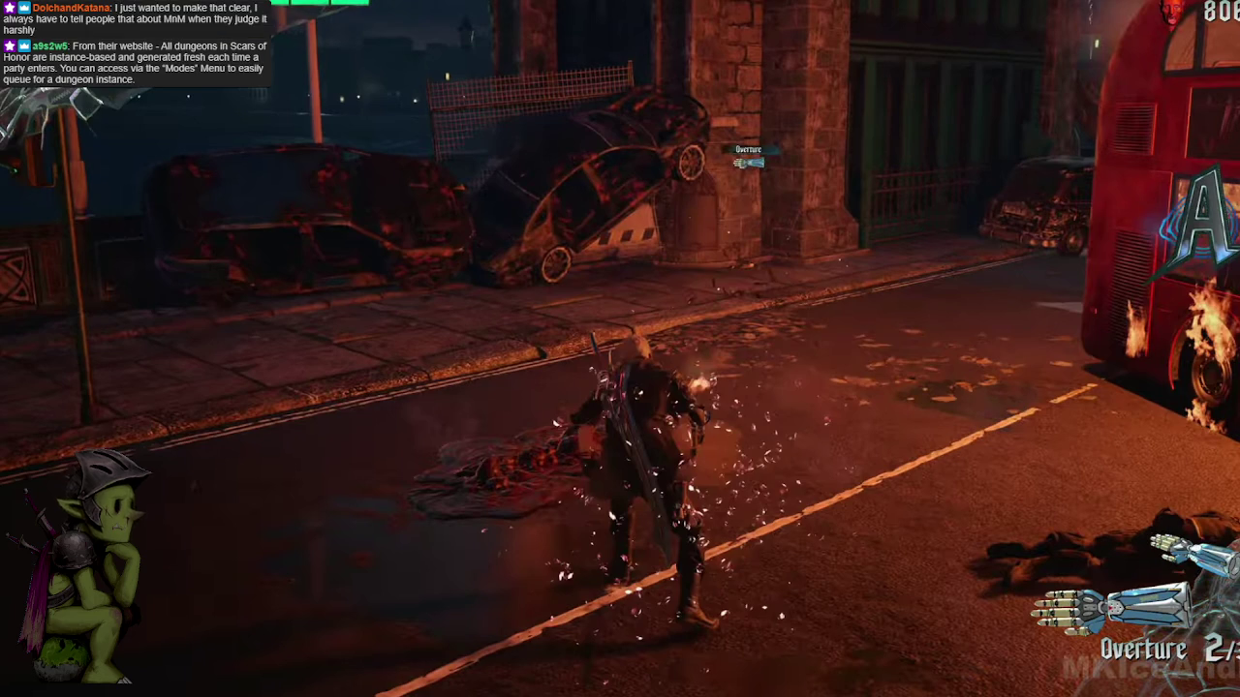
key(Escape)
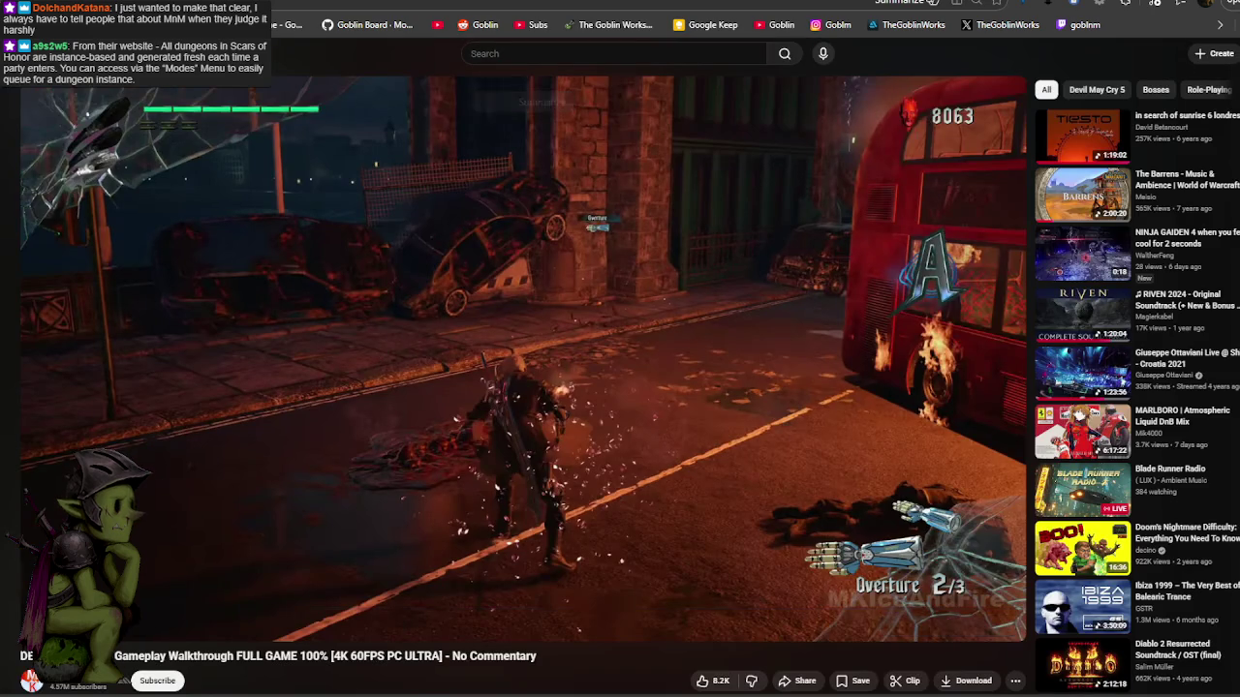
Return to the Scars of Honor recap, jump to its Q&A, and watch fullscreen.
key(alt+Left)
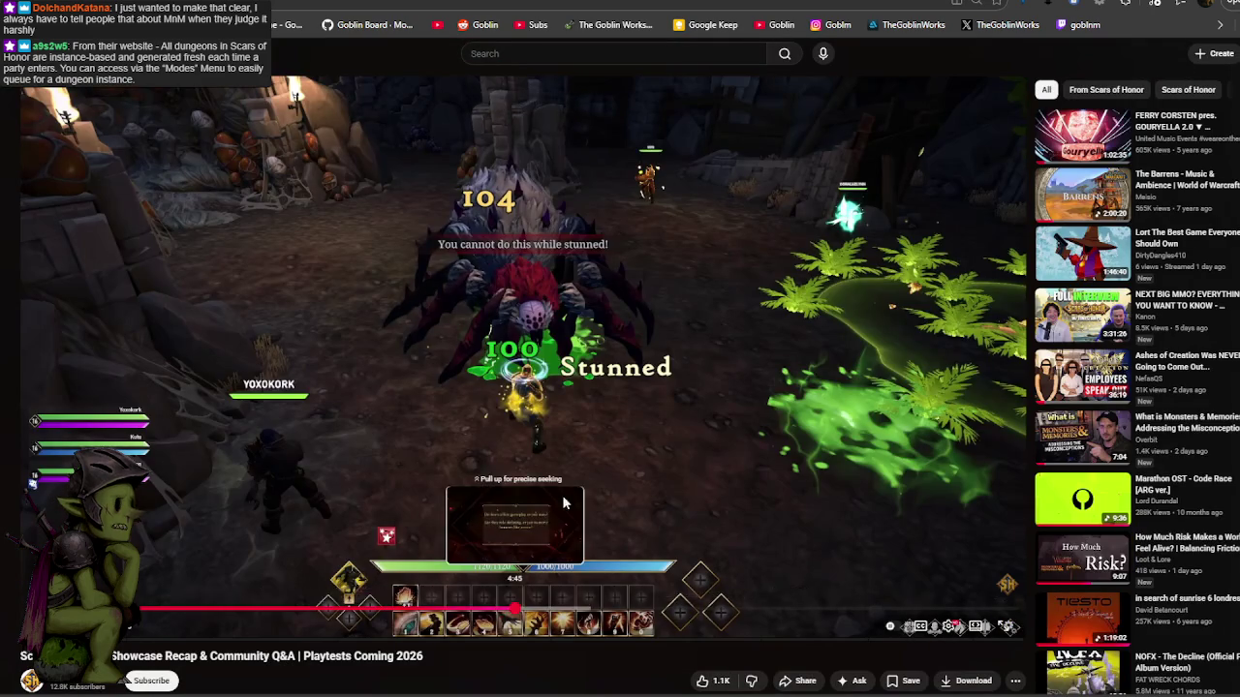
click(514, 608)
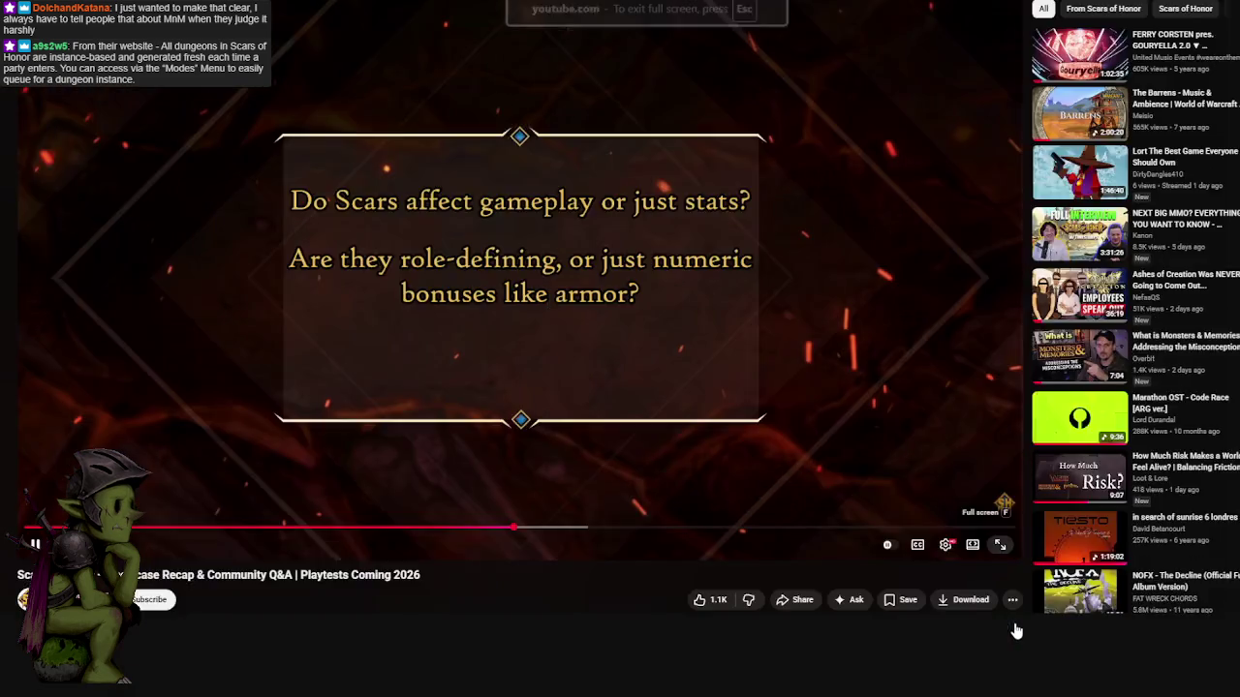
click(1007, 628)
click(528, 415)
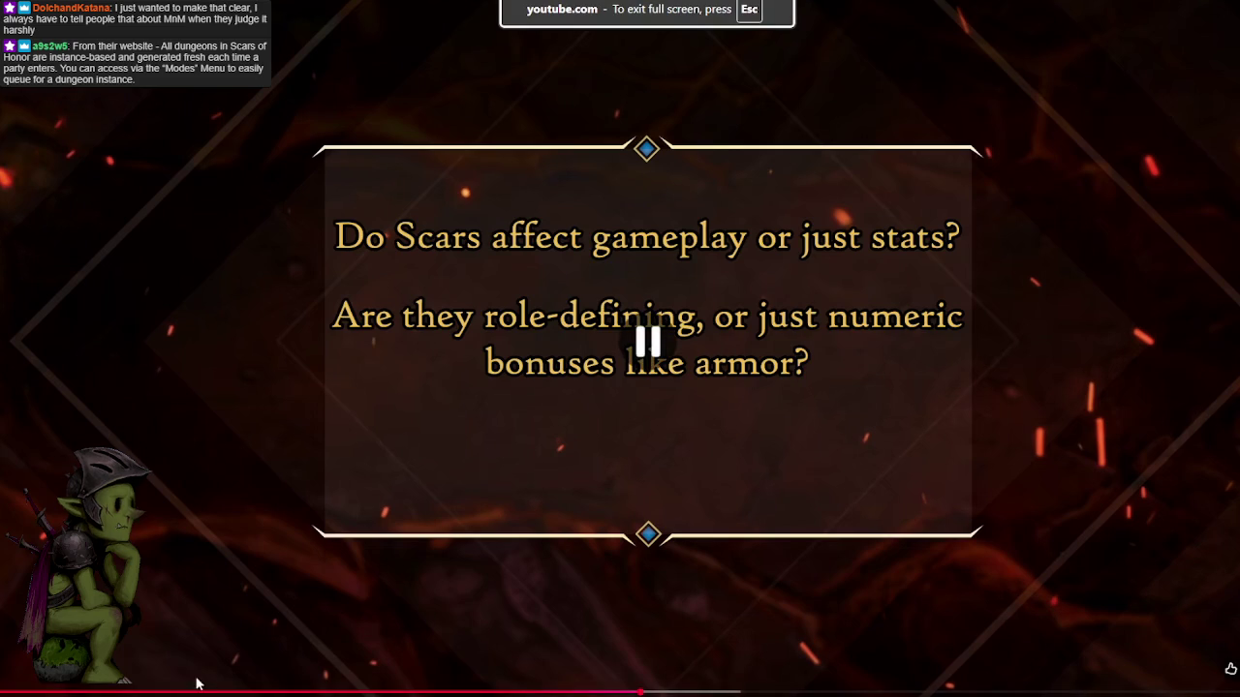
click(290, 693)
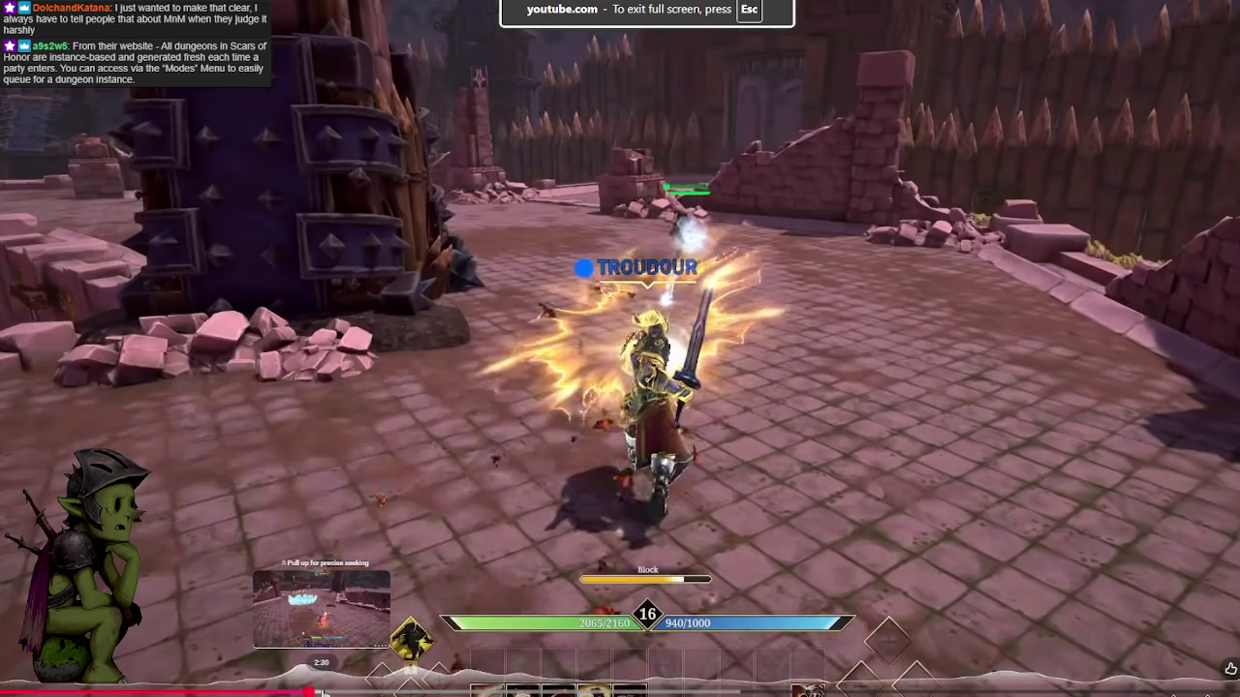
drag(323, 693, 329, 669)
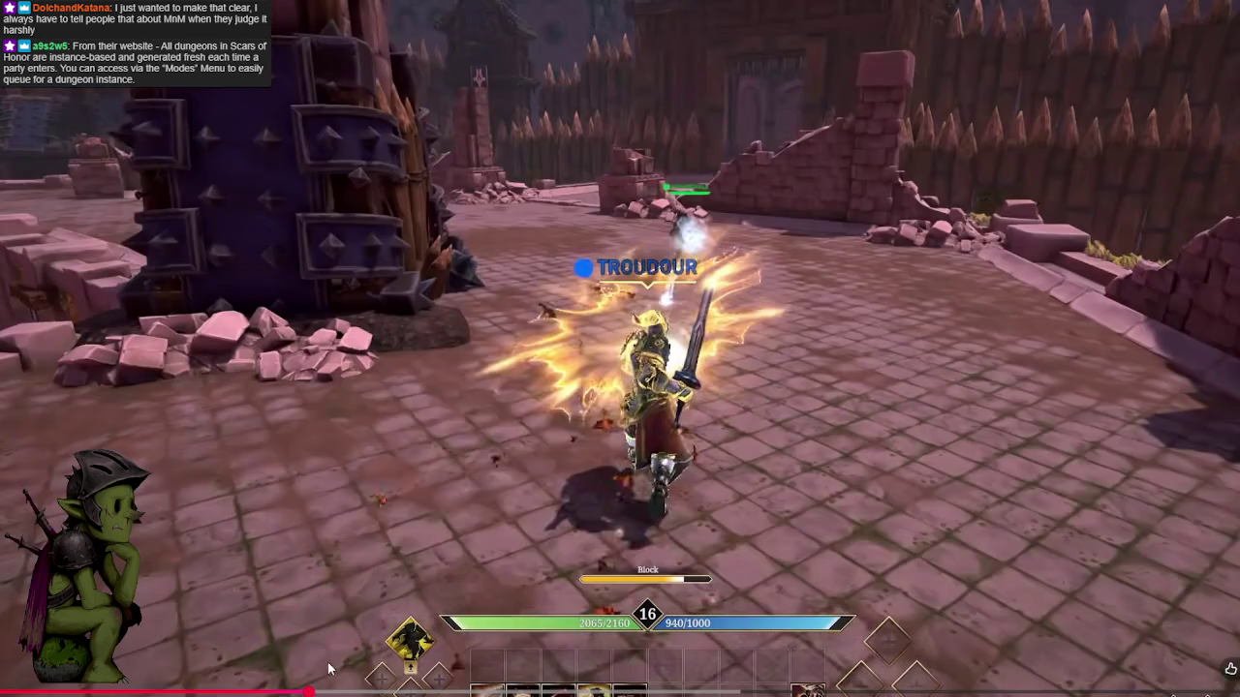
click(393, 555)
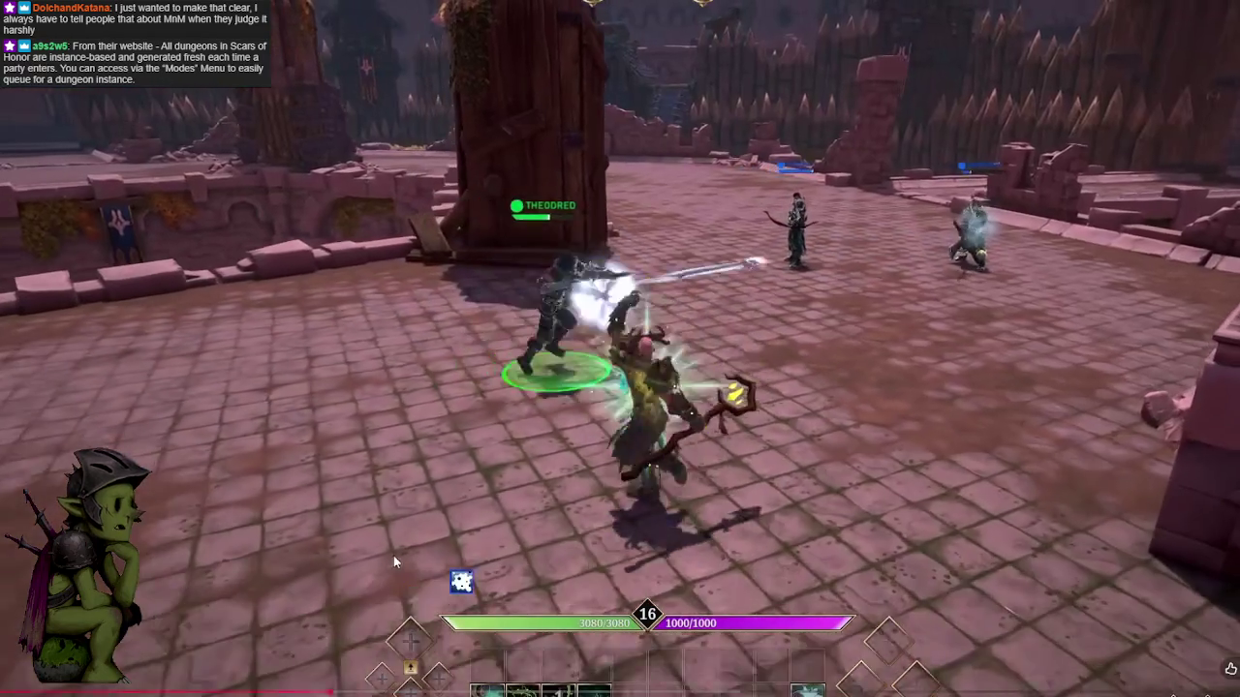
Skip between the fight and PC setup scenes, pause on the cave fight, then exit fullscreen.
click(492, 479)
click(702, 398)
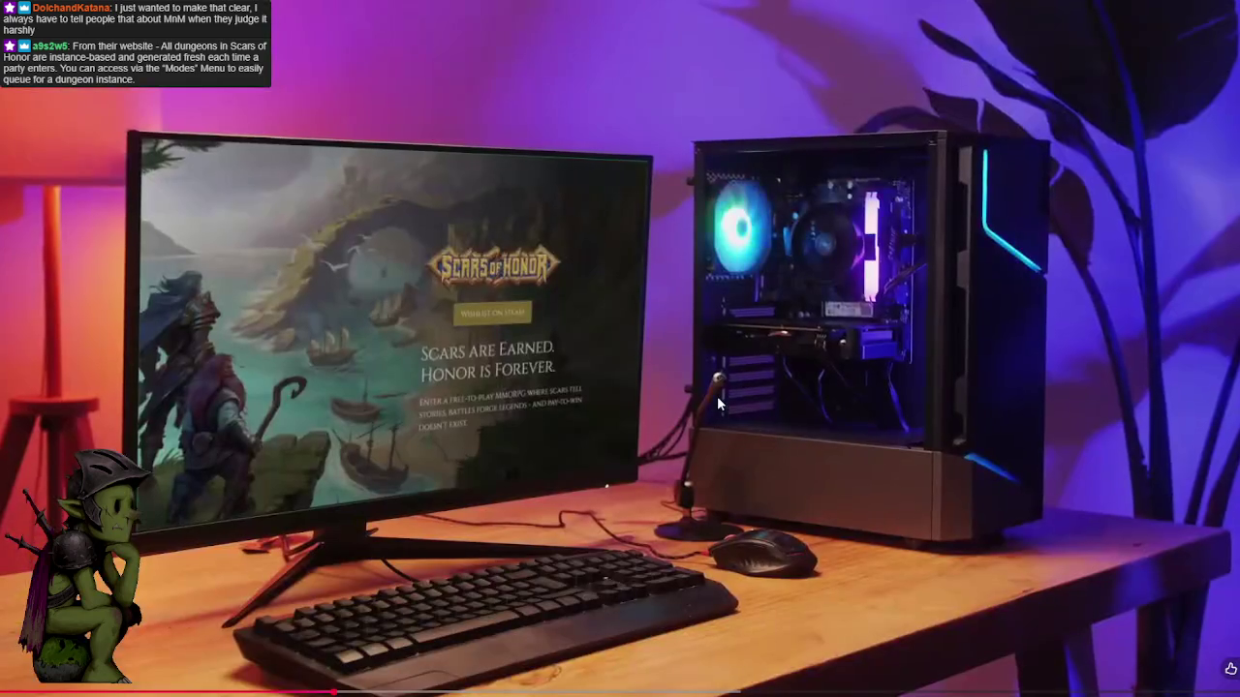
click(717, 396)
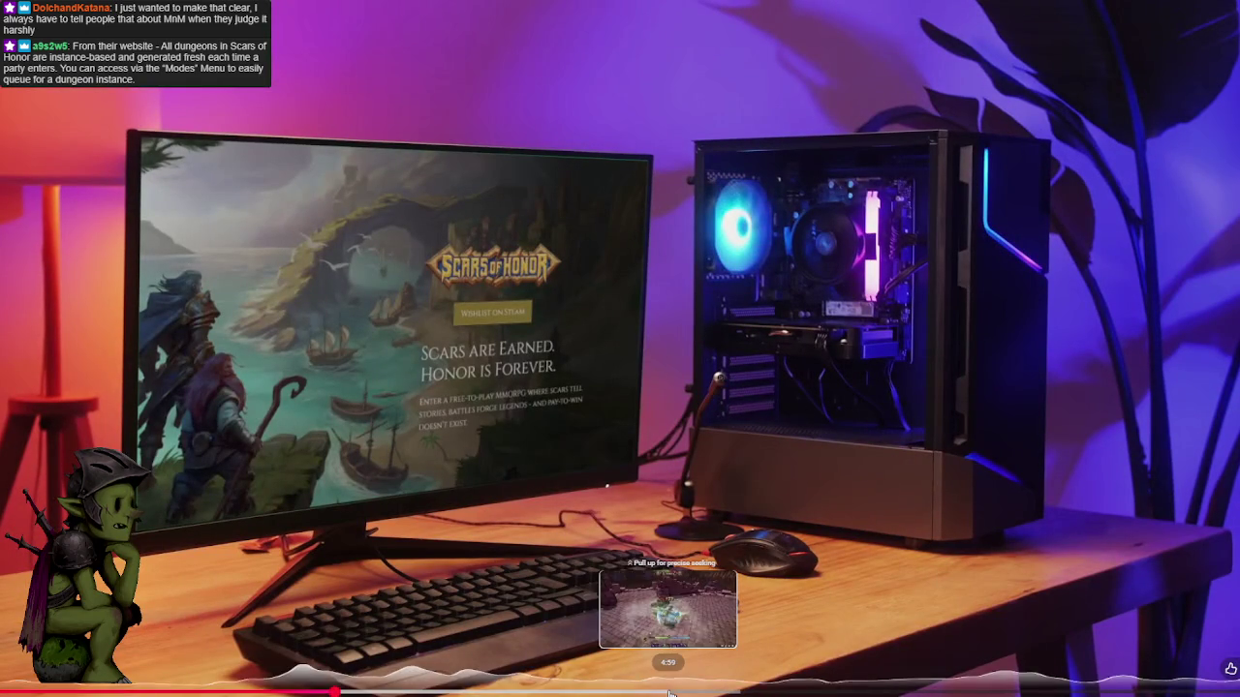
click(683, 691)
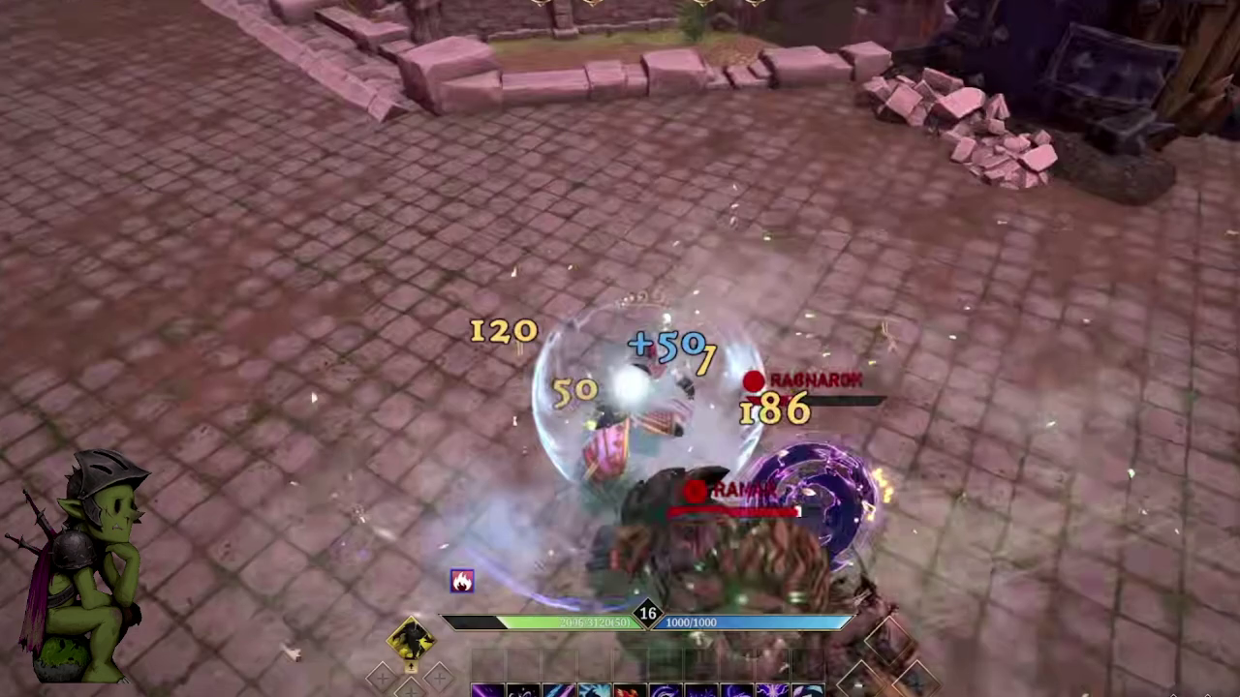
drag(713, 690, 744, 690)
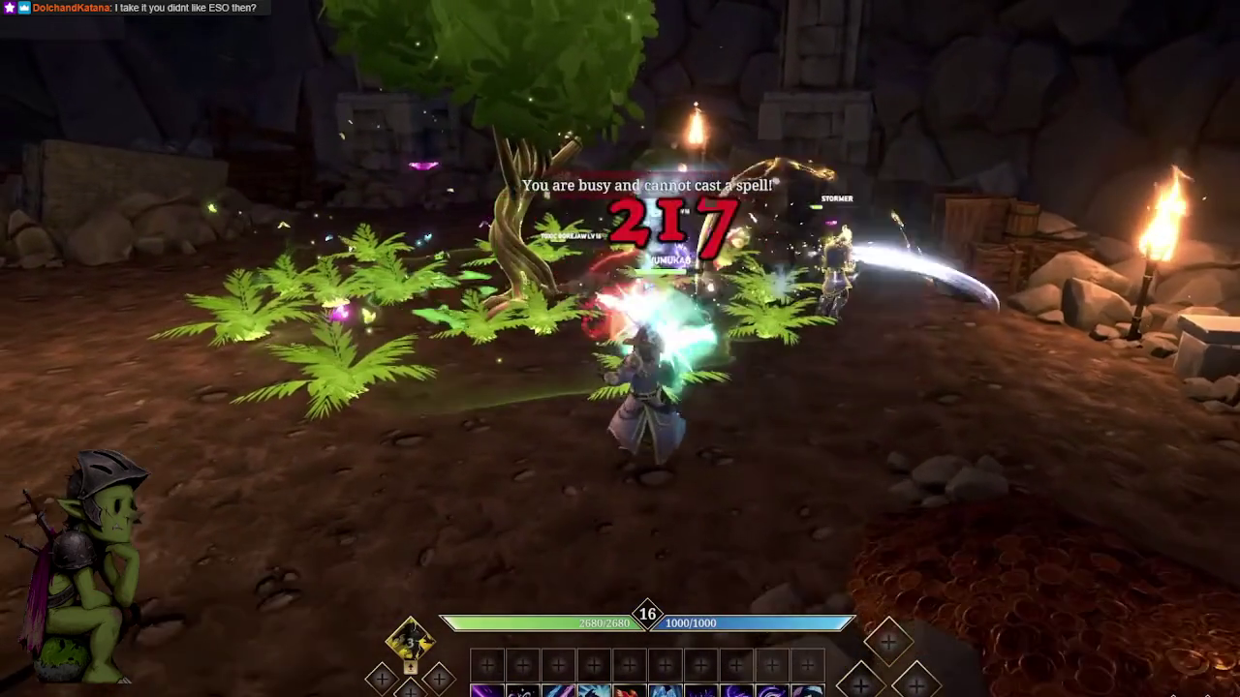
click(702, 356)
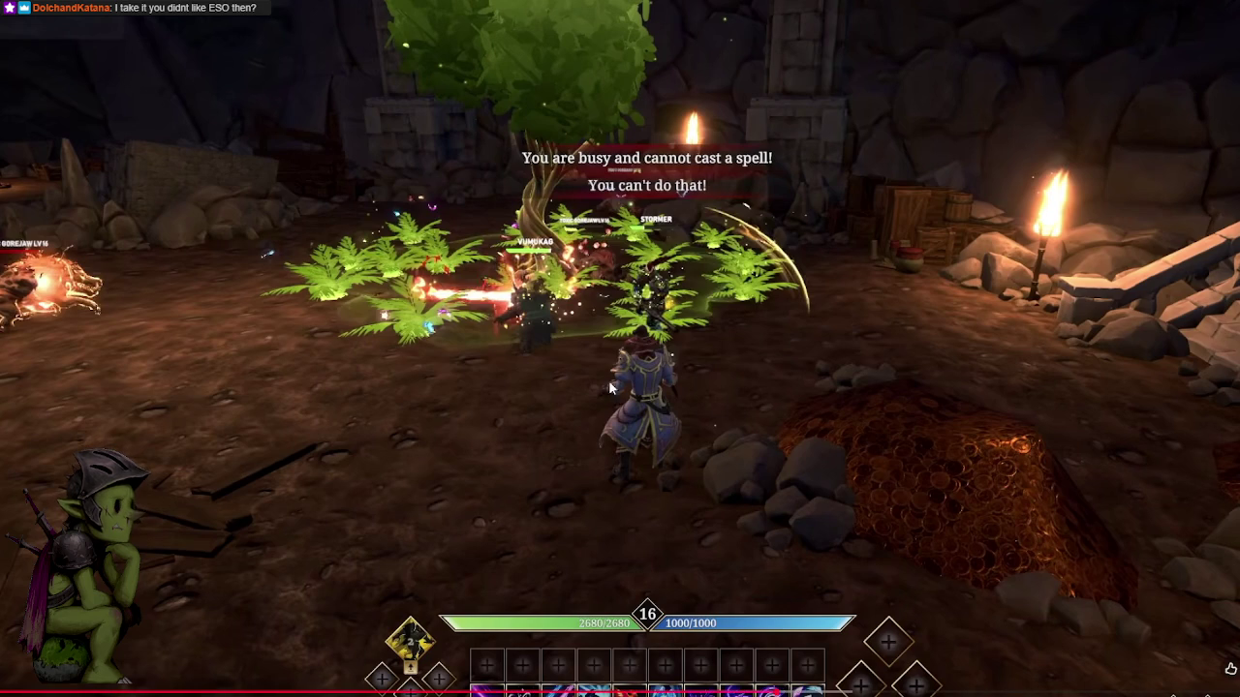
double_click(584, 366)
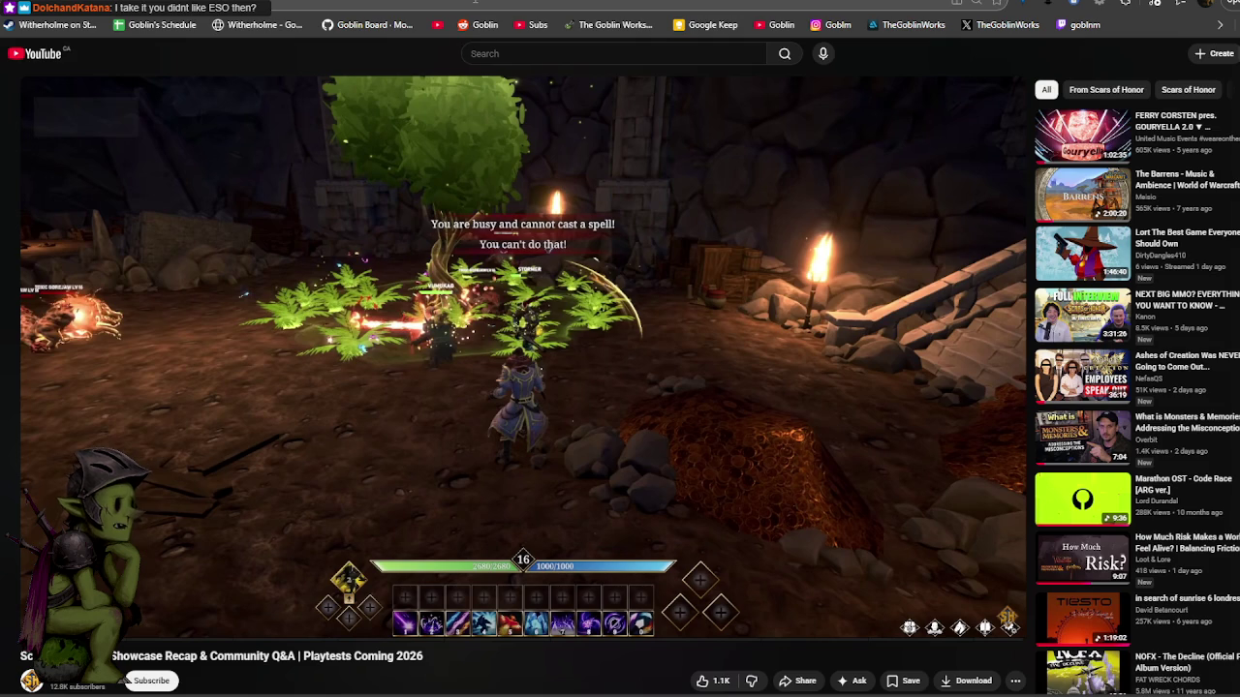
Search 'bdo combat' and open BLACK DESERT ONLINE - AWAKENING NINJA FULL MOVEMENT from the results.
click(567, 54)
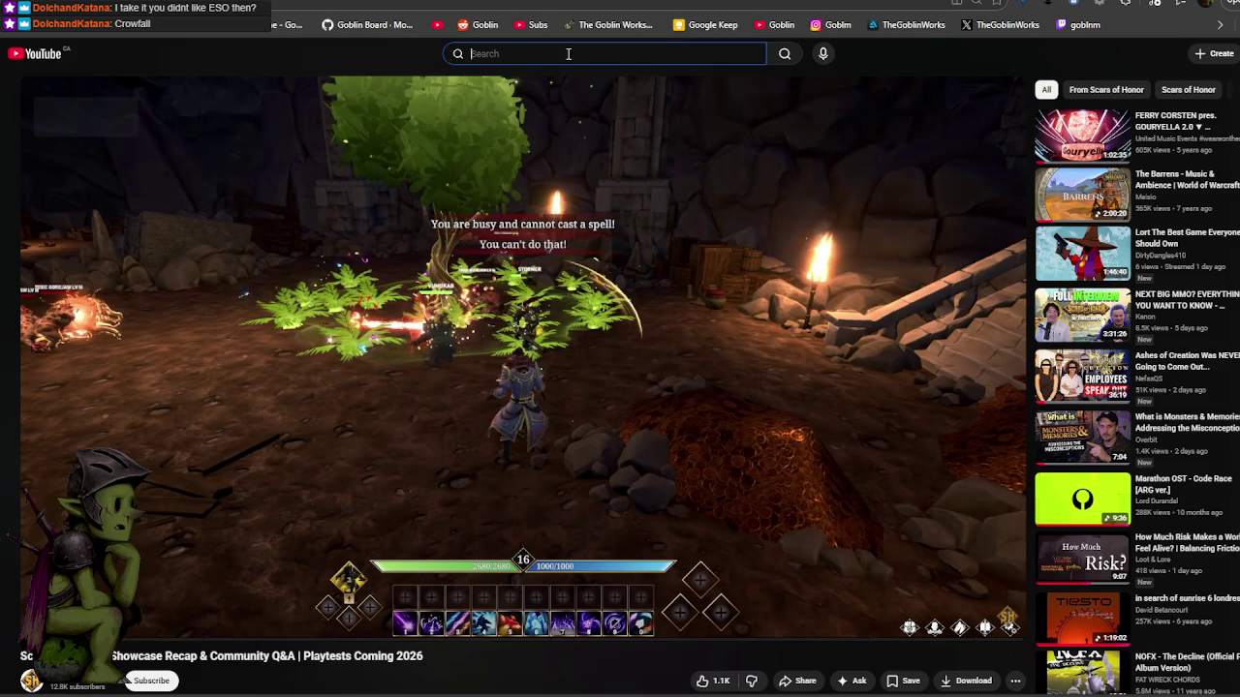
text(bd)
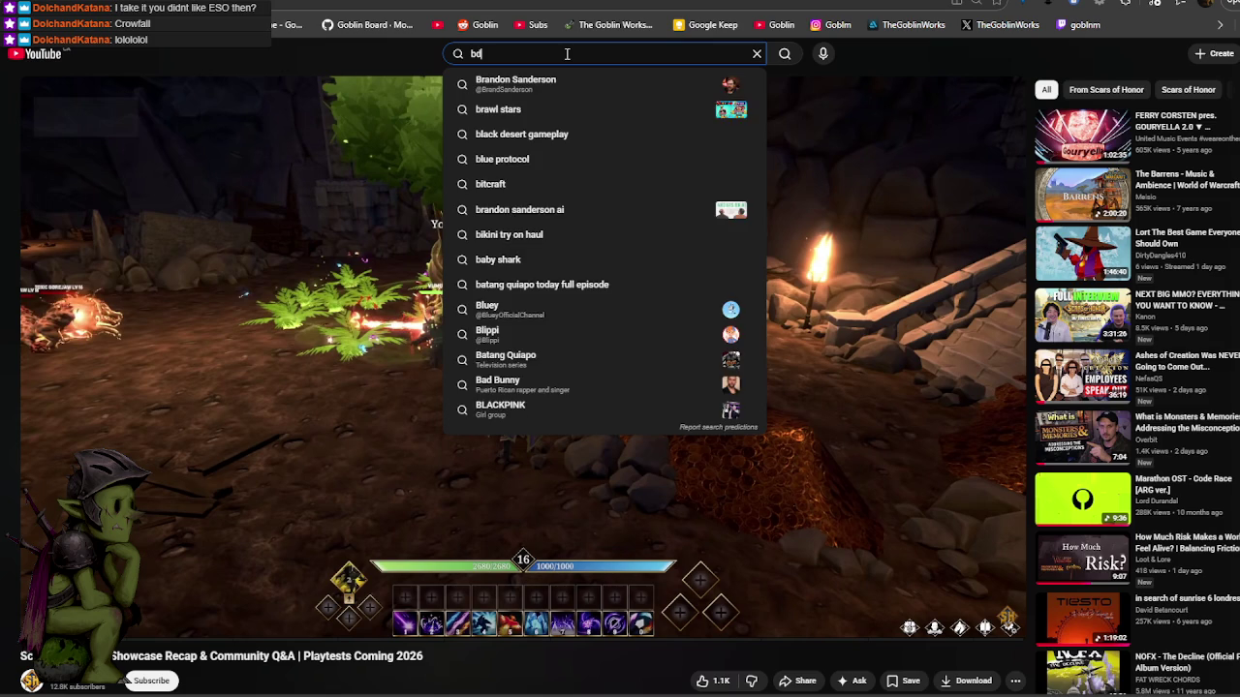
text(o combat)
key(Return)
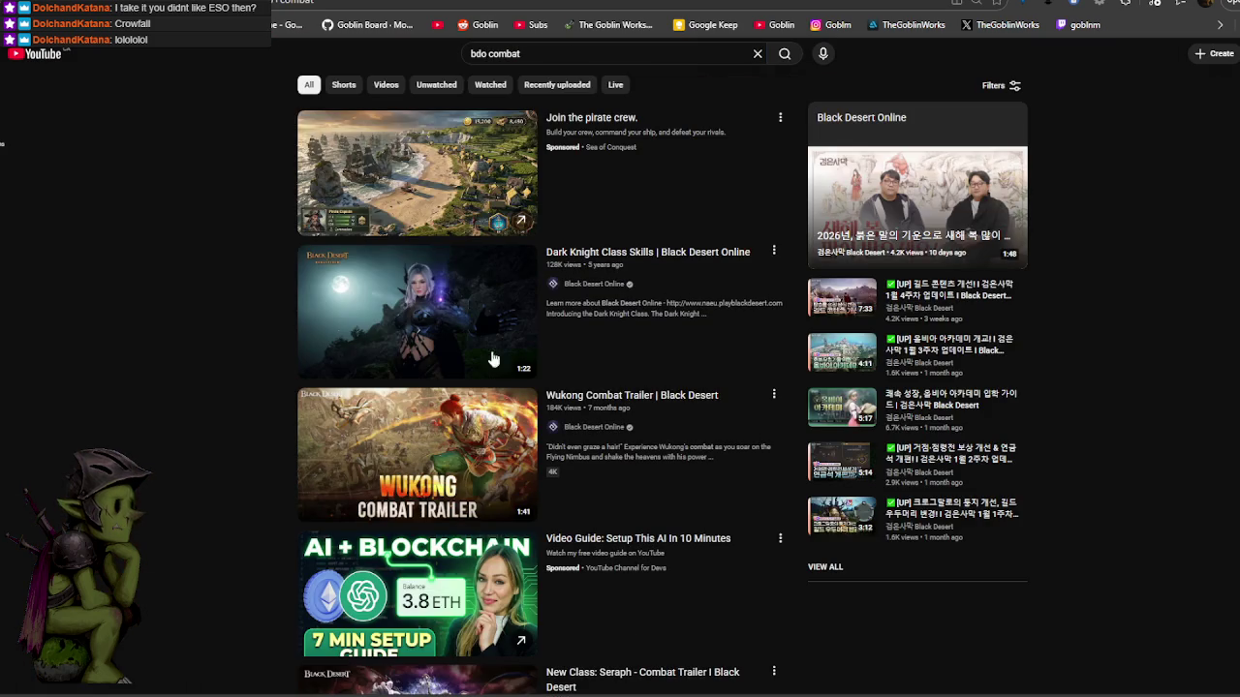
scroll(478, 293, down, 3)
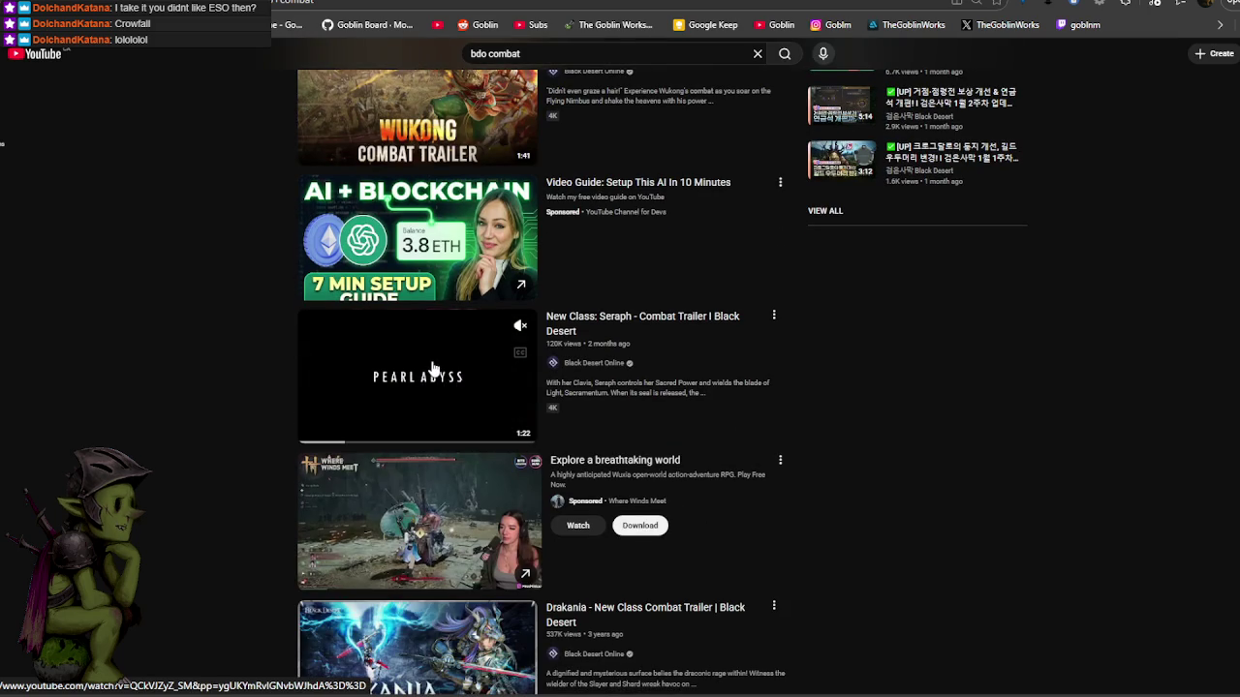
scroll(433, 367, down, 2)
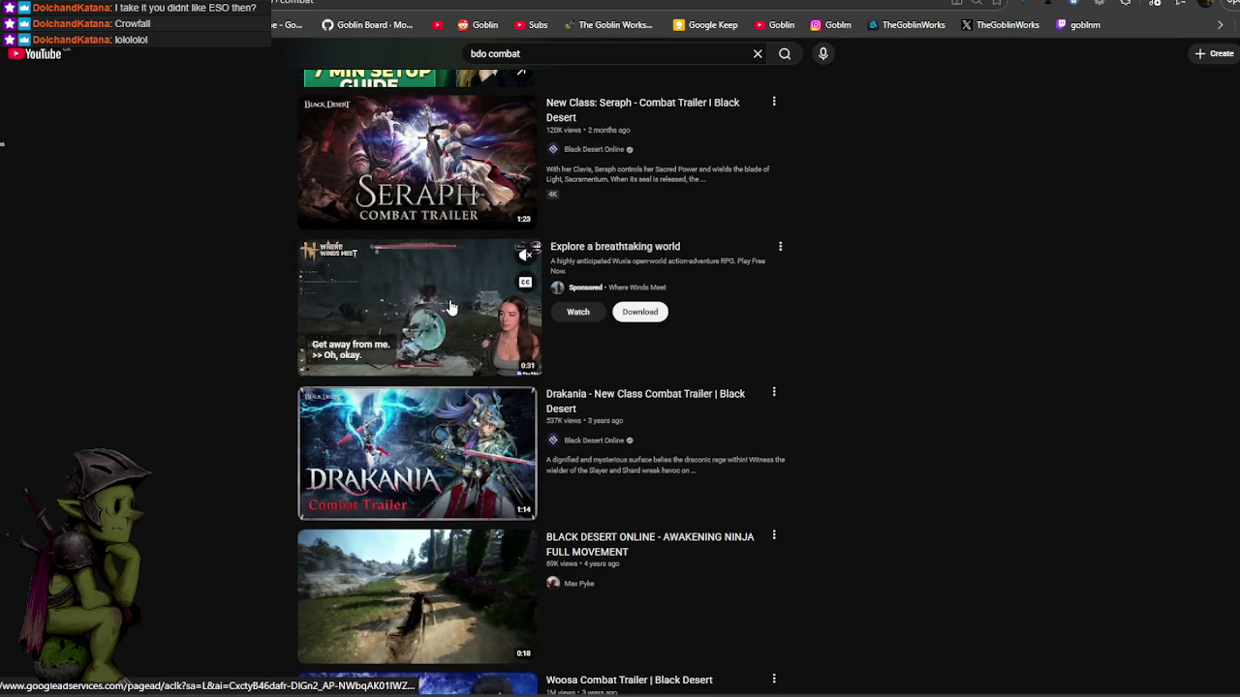
scroll(449, 307, down, 3)
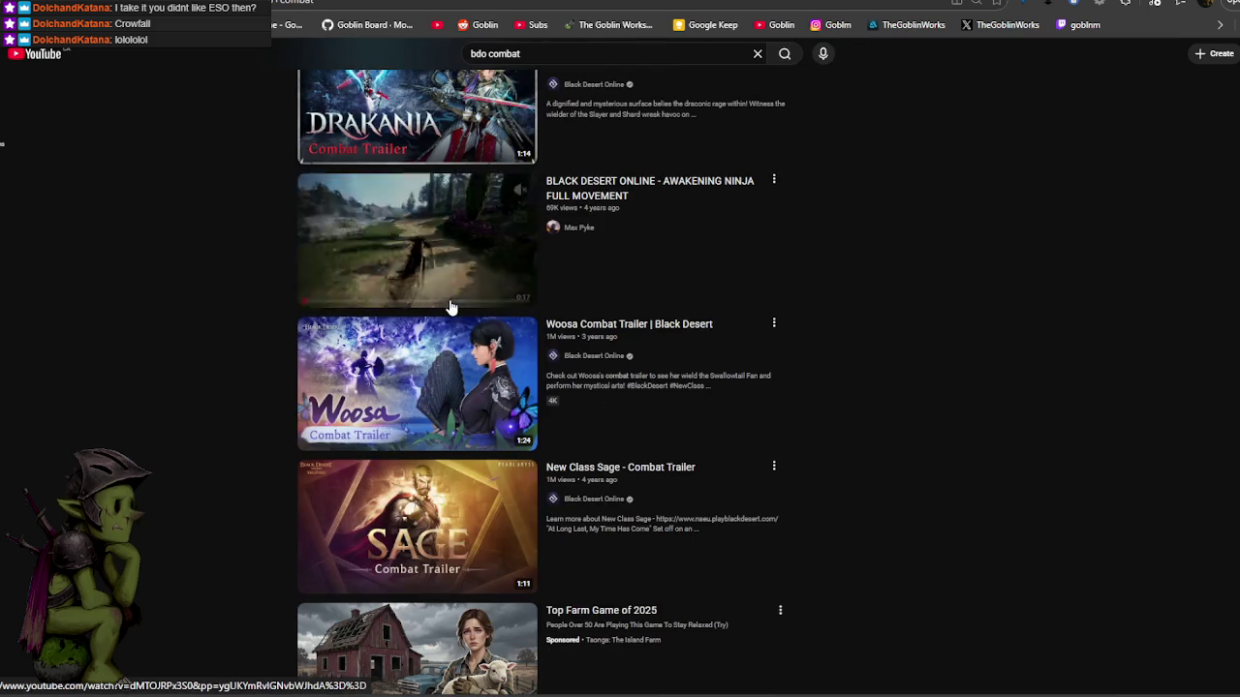
mouse_move(416, 596)
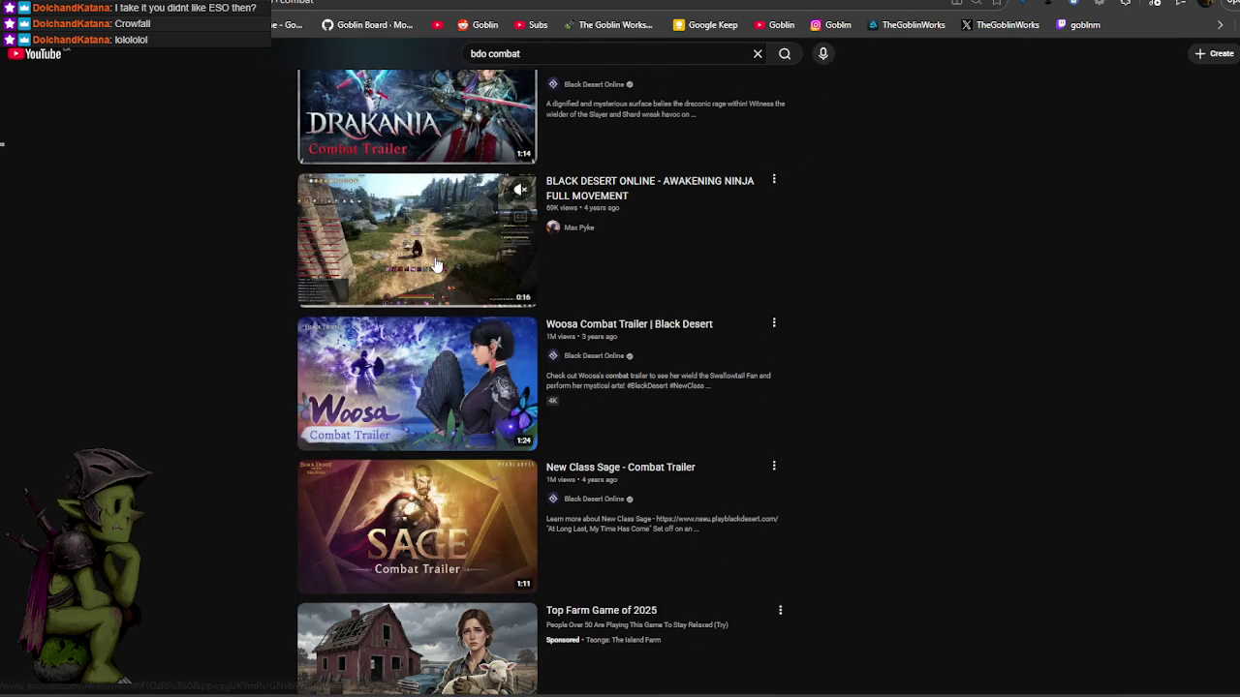
click(429, 229)
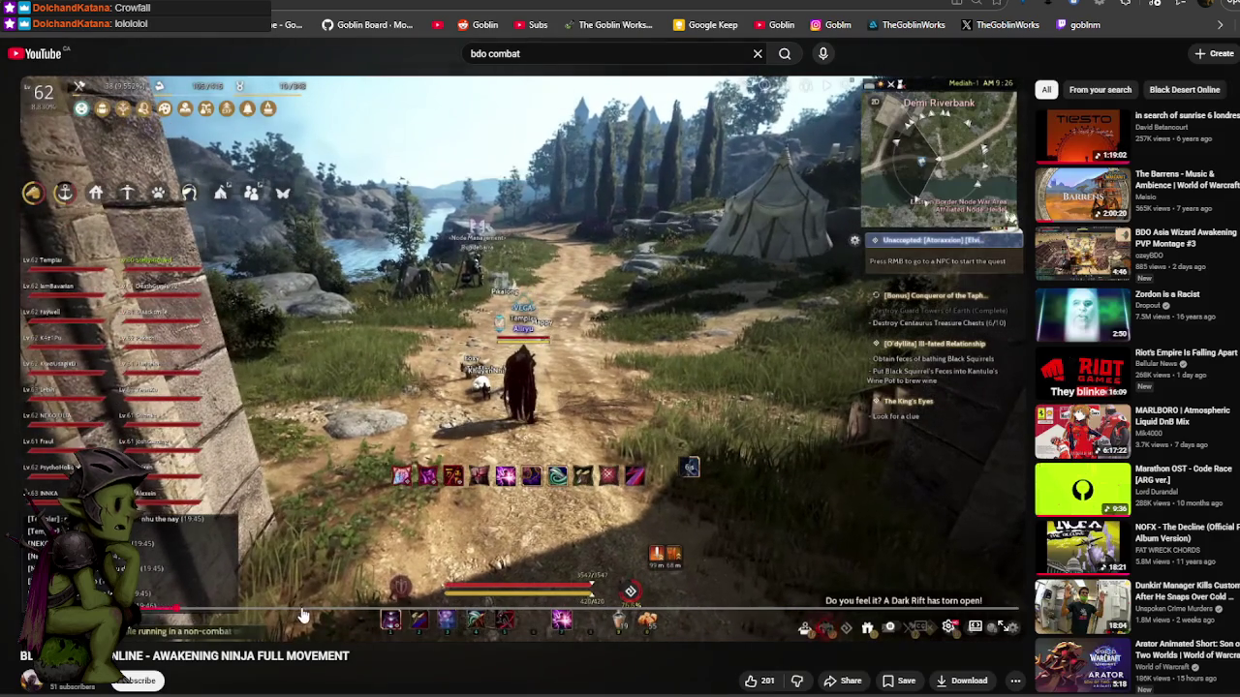
Scrub the Awakening Ninja video forward to its end-screen suggestions.
click(308, 610)
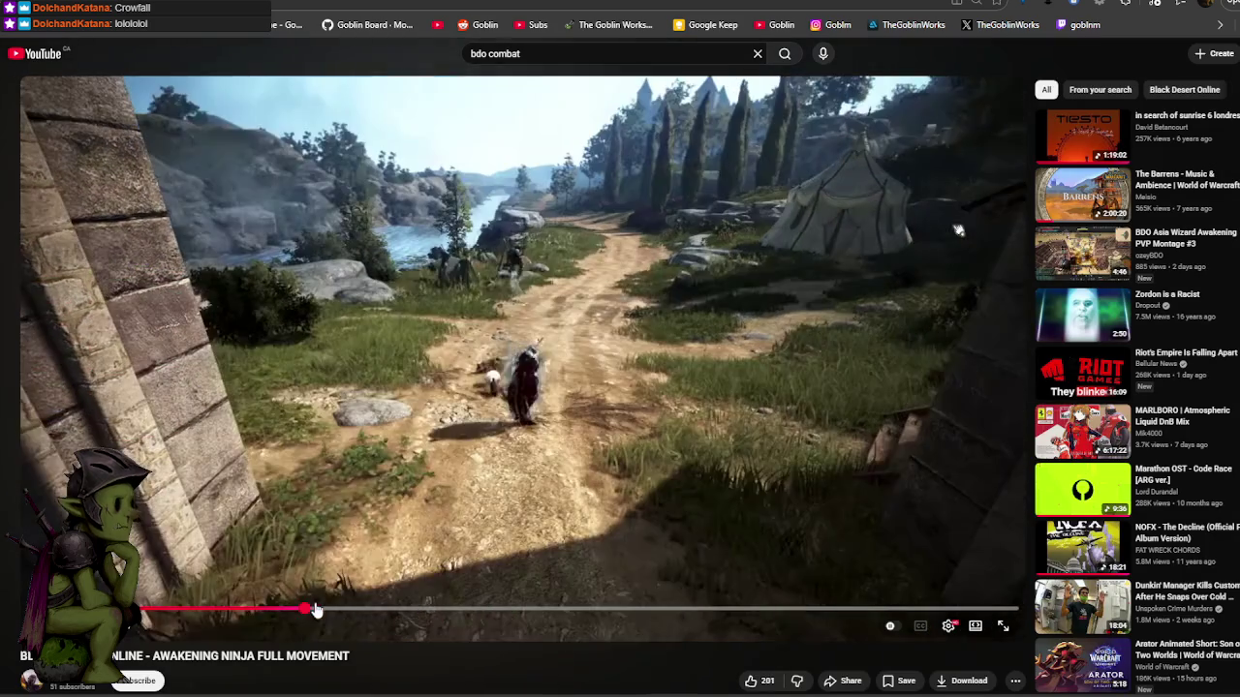
drag(378, 611, 454, 610)
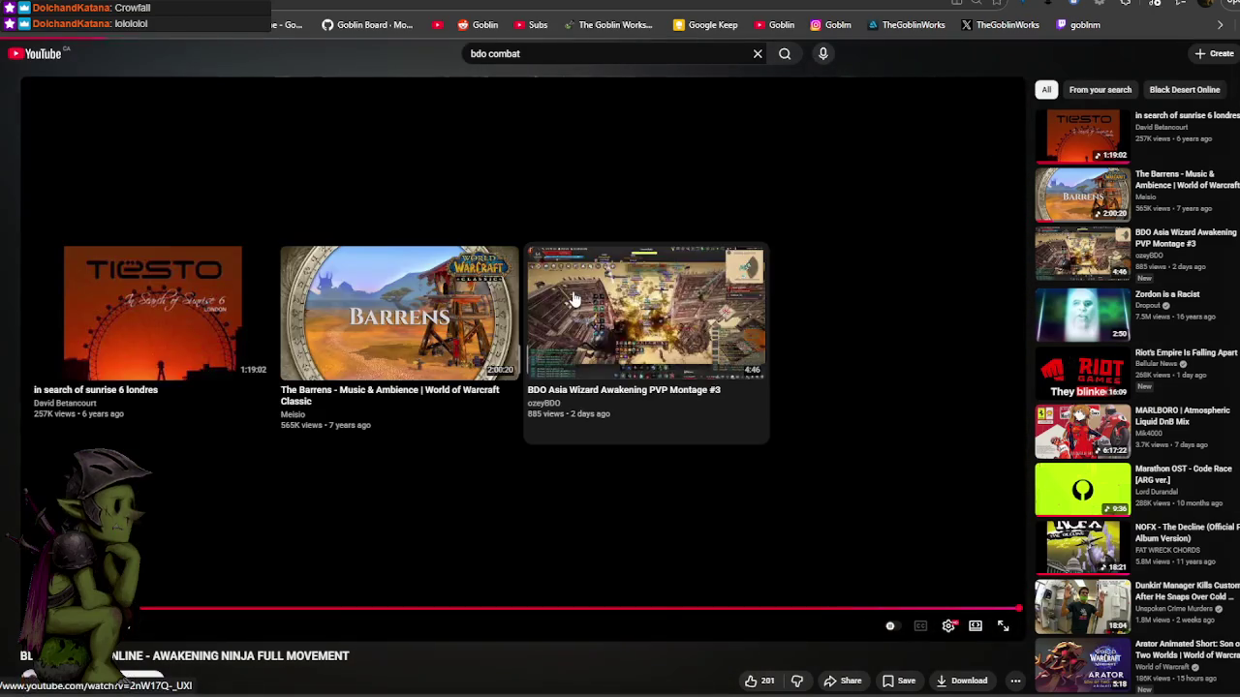
click(572, 299)
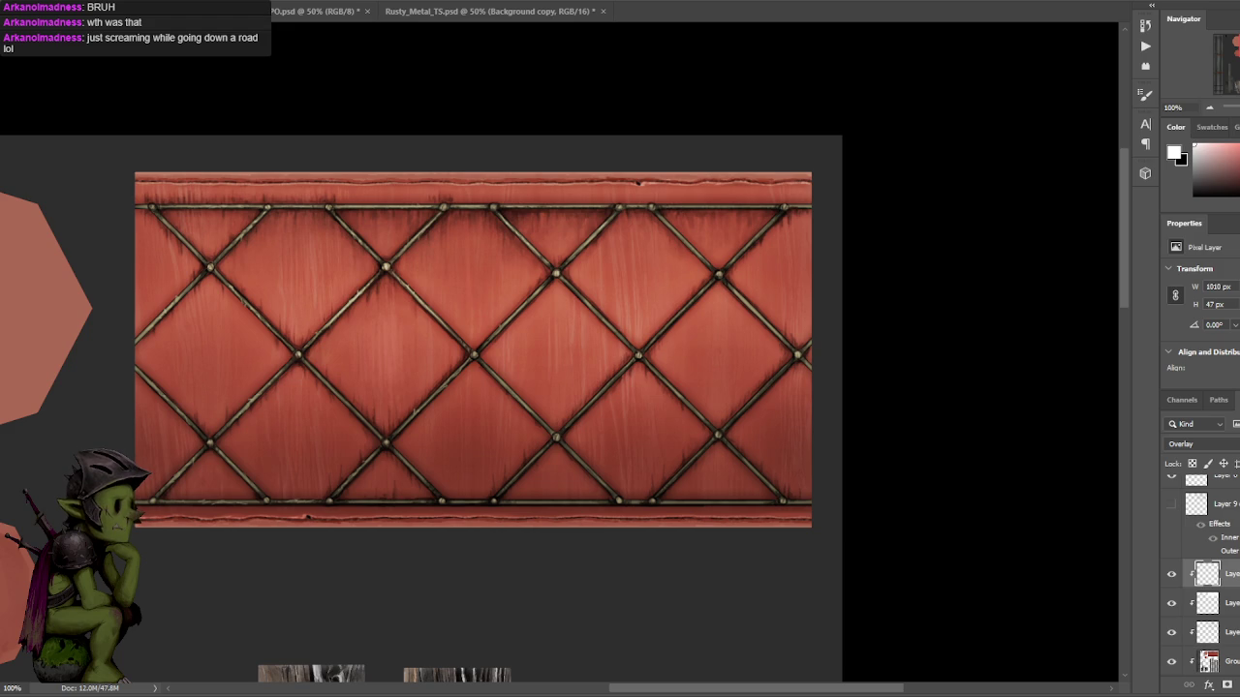
Bring up the Blender preview and orbit and zoom to inspect the crank grip's diamond strap.
key(alt+Tab)
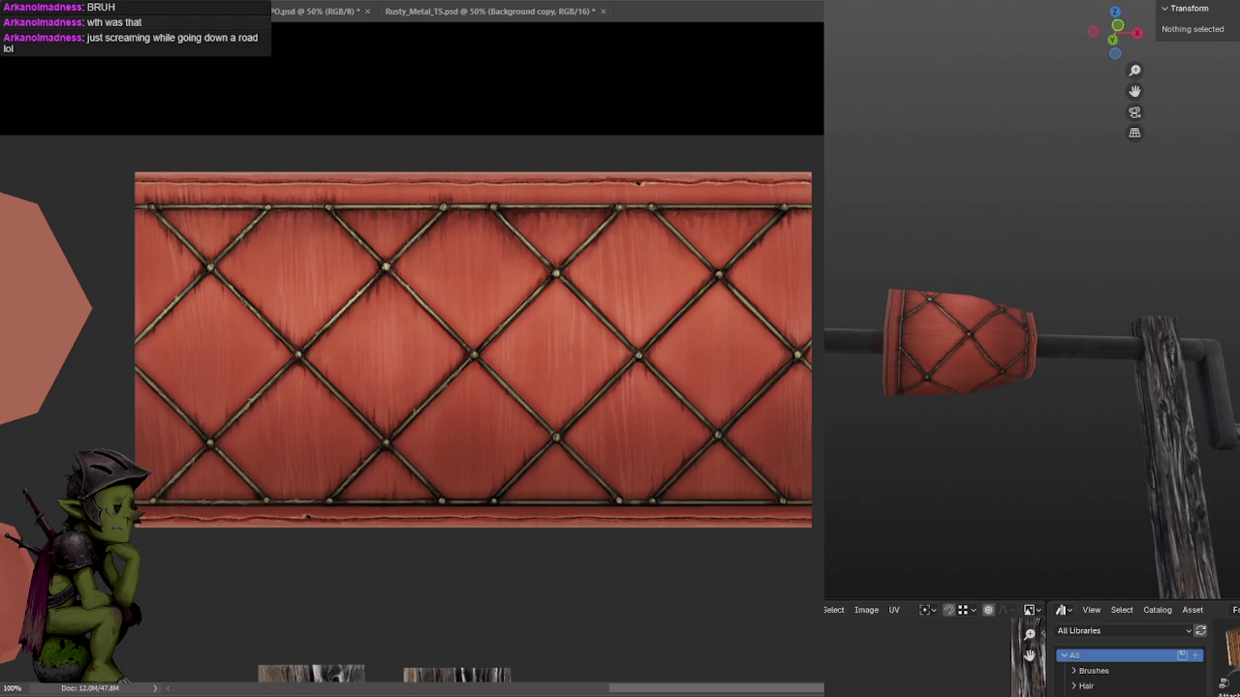
scroll(1104, 251, down, 4)
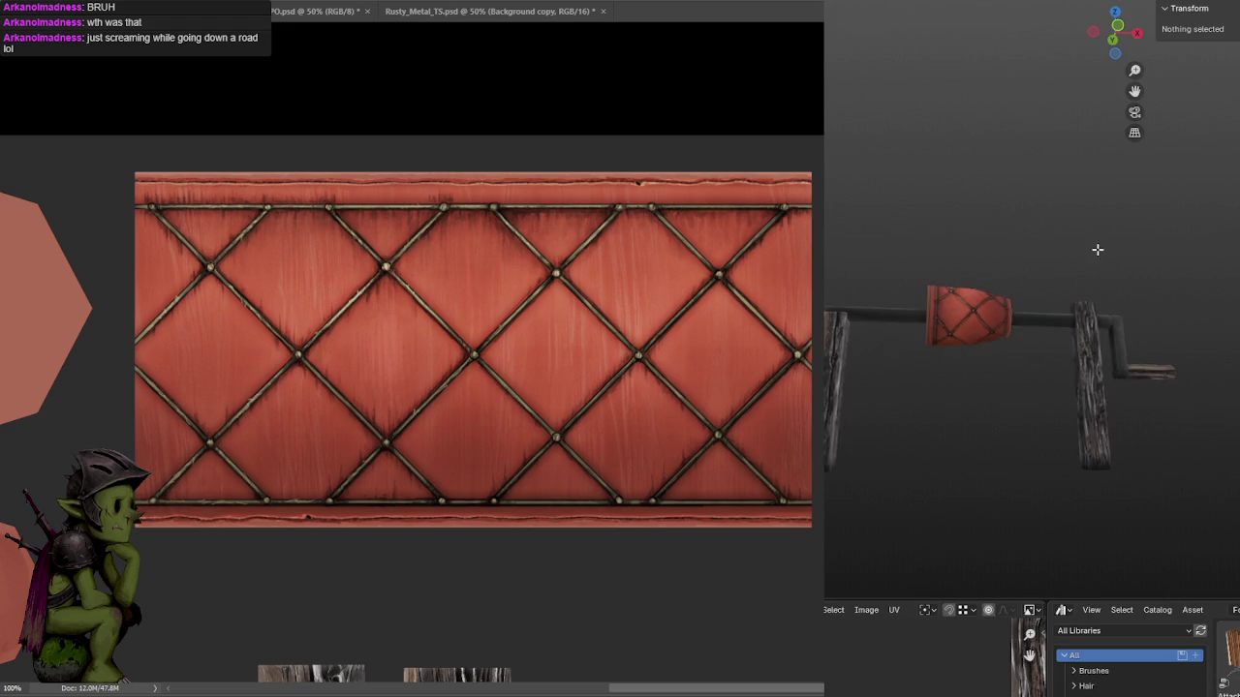
scroll(1107, 266, up, 4)
mouse_move(1107, 265)
middle_down()
mouse_move(1024, 309)
mouse_move(1131, 290)
middle_up()
scroll(1045, 296, down, 3)
scroll(1024, 309, up, 3)
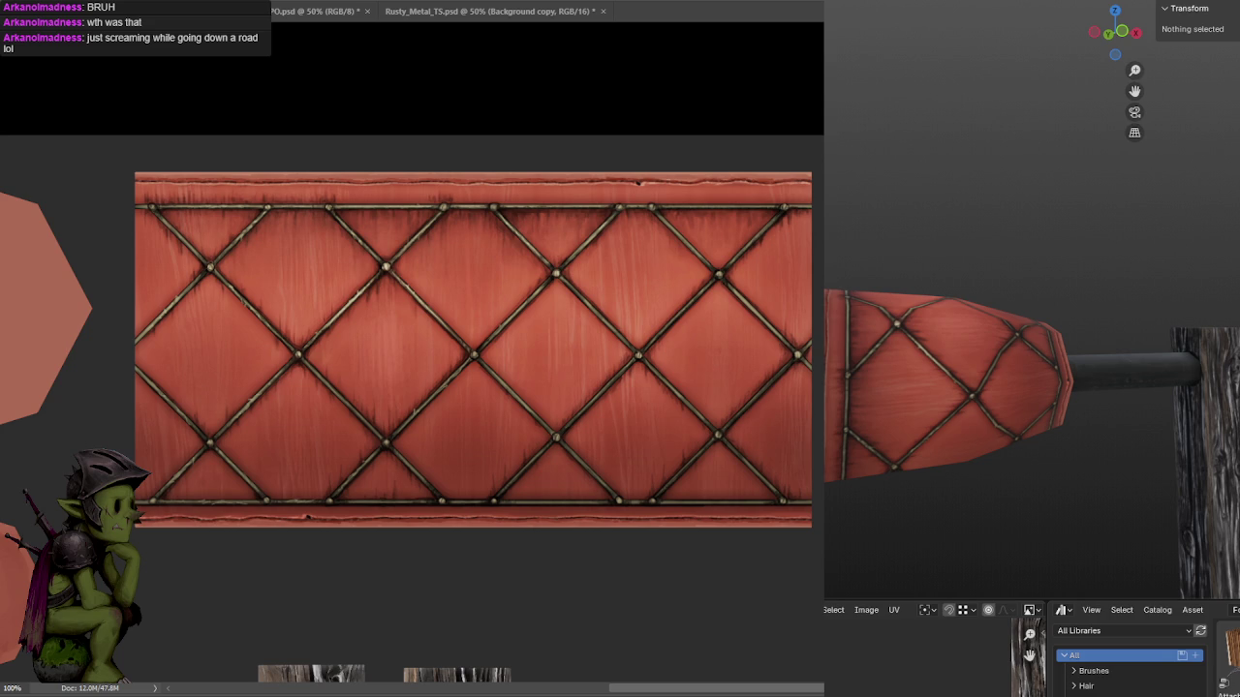
scroll(941, 390, down, 3)
scroll(940, 391, down, 2)
mouse_move(901, 390)
middle_down()
mouse_move(1079, 391)
mouse_move(891, 384)
mouse_move(926, 301)
mouse_move(910, 391)
mouse_move(1027, 409)
middle_up()
scroll(911, 390, up, 2)
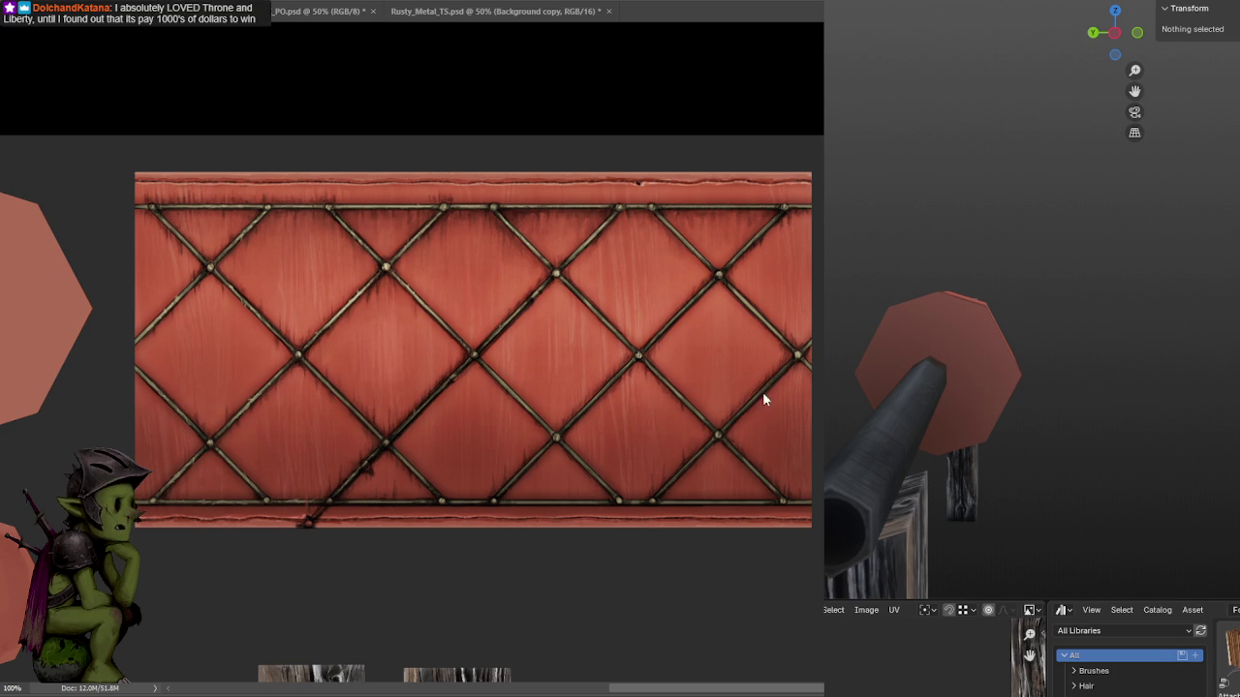
drag(212, 268, 604, 222)
alt+scroll(595, 232, up, 1)
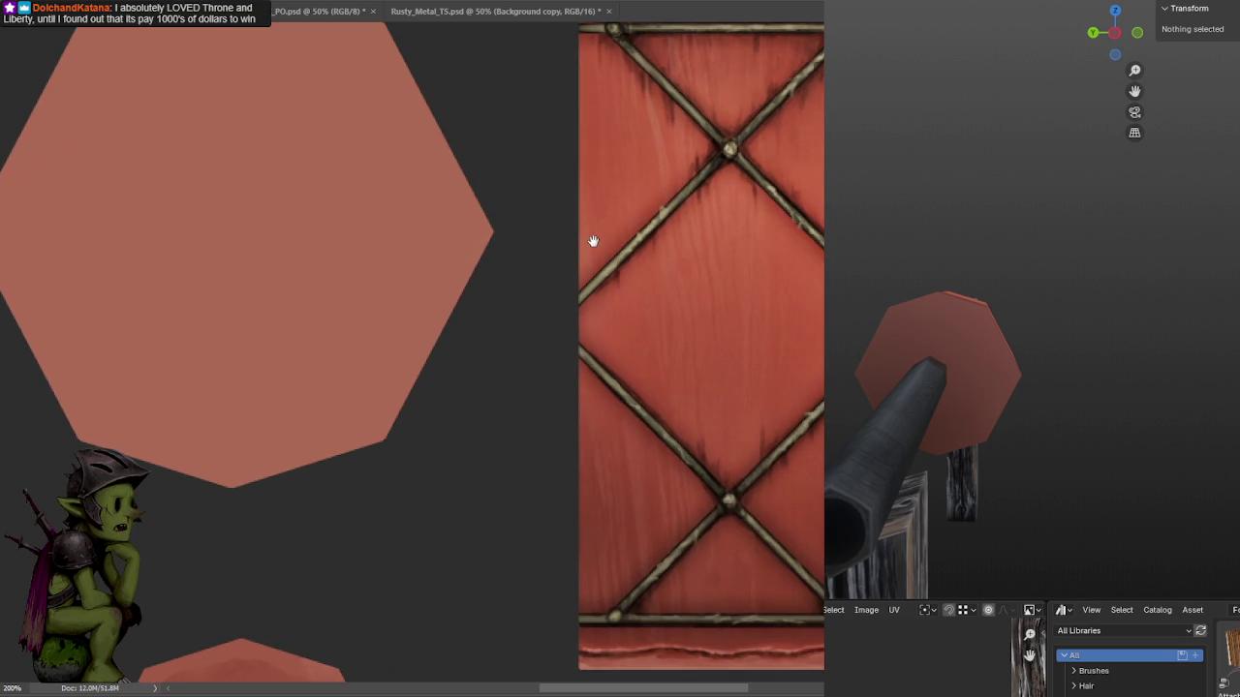
drag(740, 194, 592, 200)
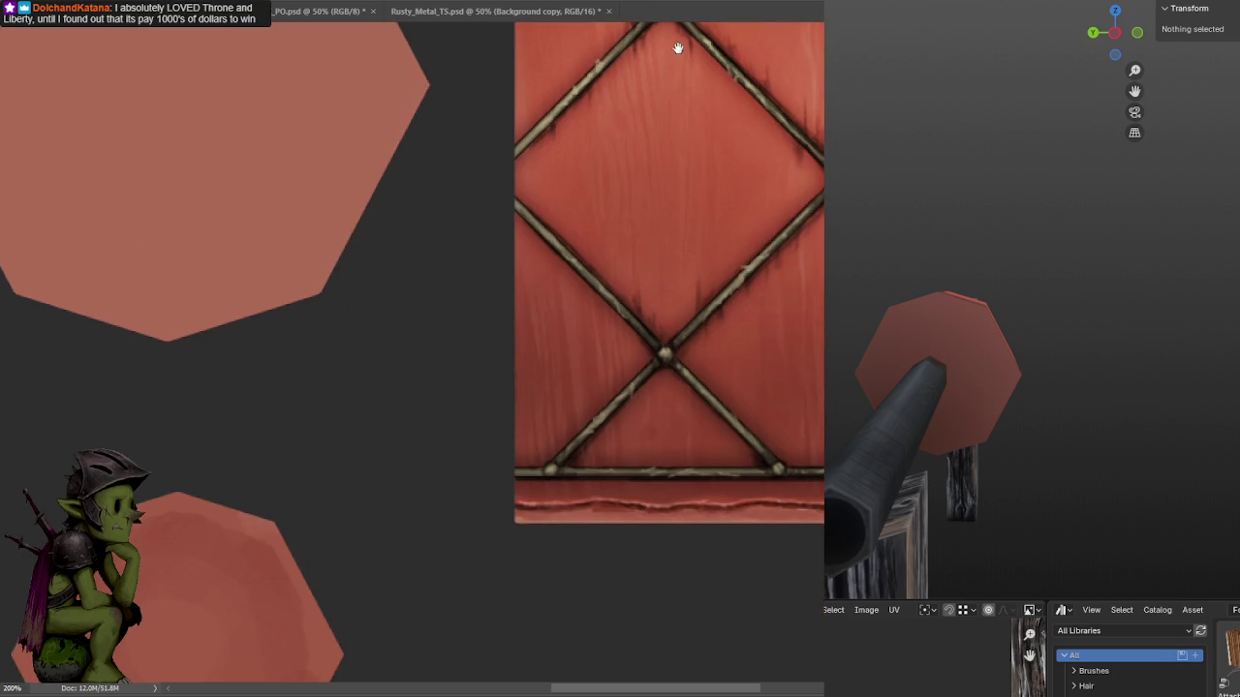
key(ctrl+minus)
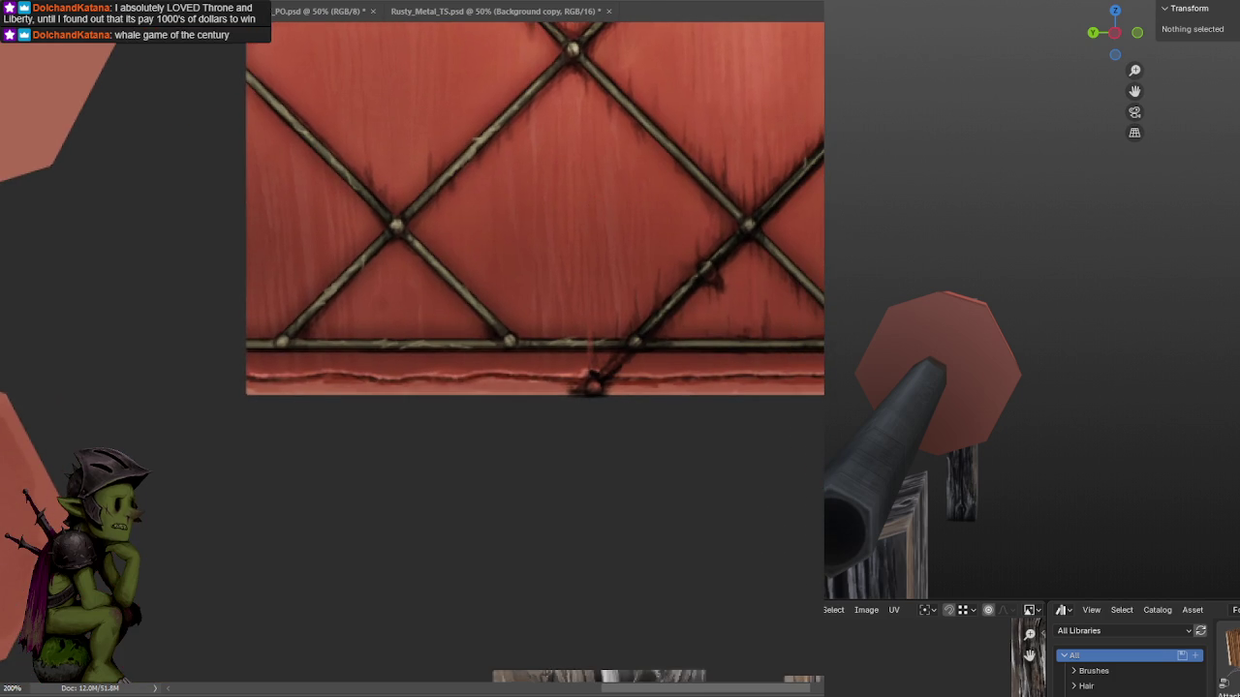
key(ctrl+minus)
alt+scroll(819, 294, up, 1)
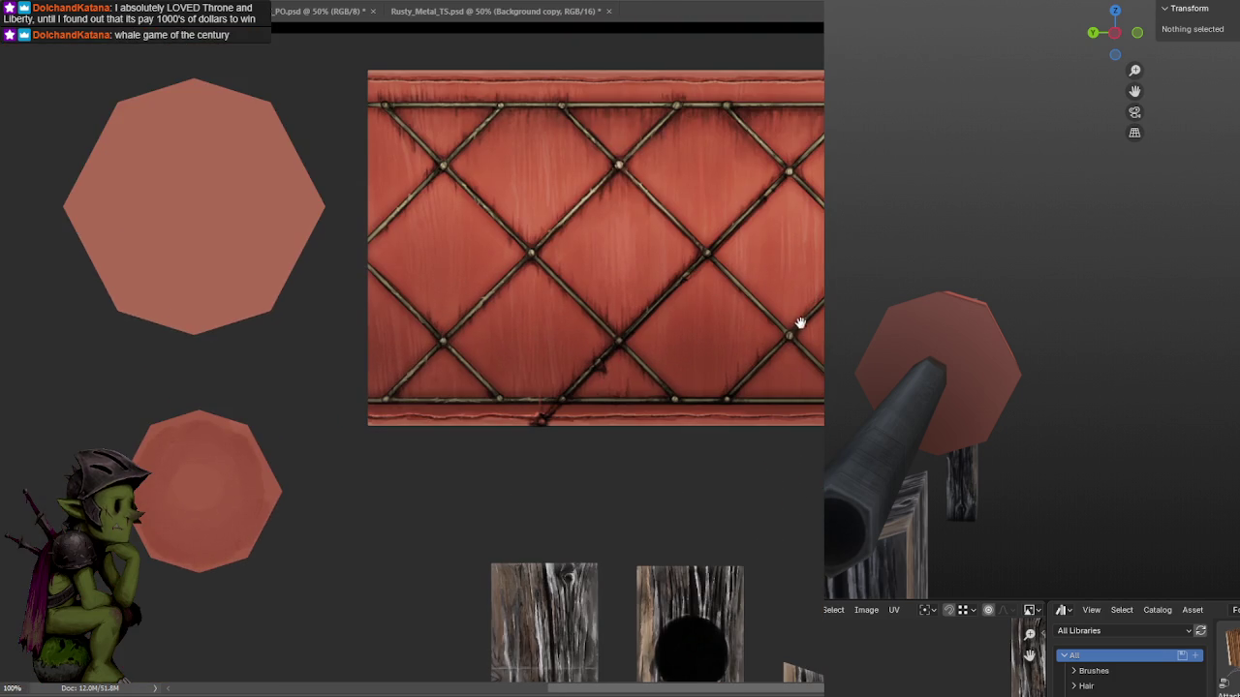
key(ctrl+z)
key(ctrl+shift+z)
key(ctrl+z)
key(ctrl+shift+z)
key(ctrl+z)
key(ctrl+shift+z)
key(ctrl+z)
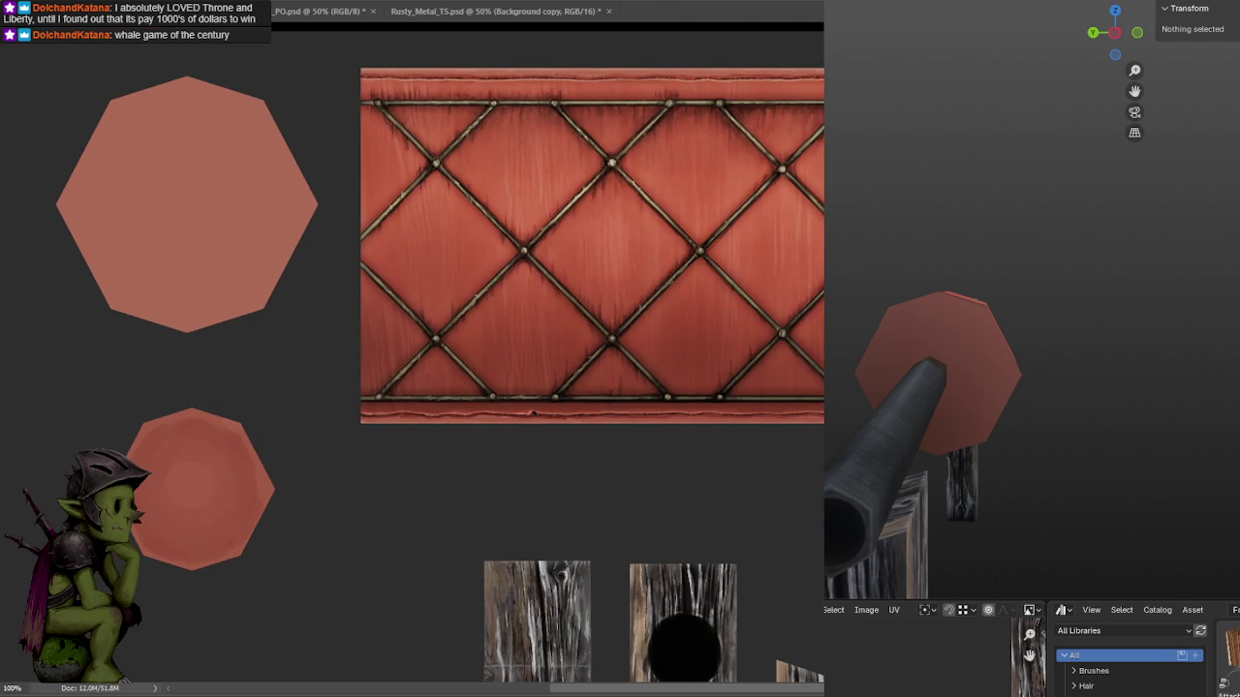
key(ctrl+shift+z)
key(ctrl+z)
key(ctrl+shift+z)
key(ctrl+z)
key(ctrl+shift+z)
key(ctrl+z)
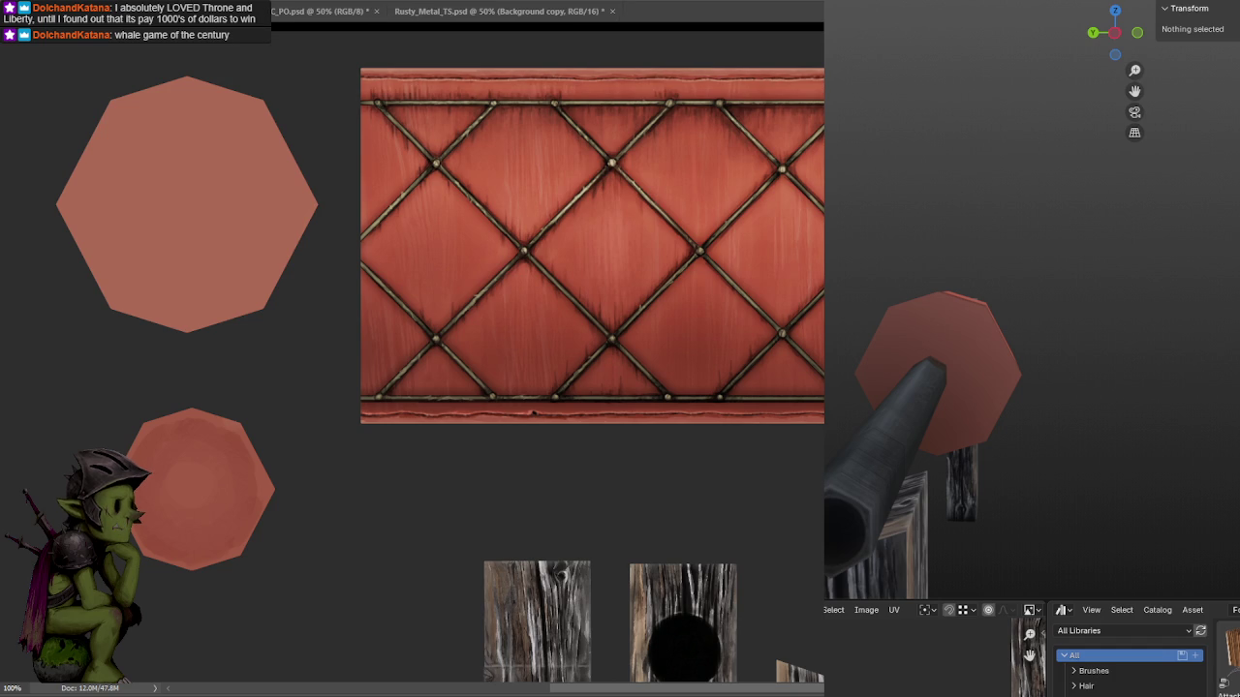
key(ctrl+shift+z)
key(ctrl+z)
key(ctrl+shift+z)
key(ctrl+z)
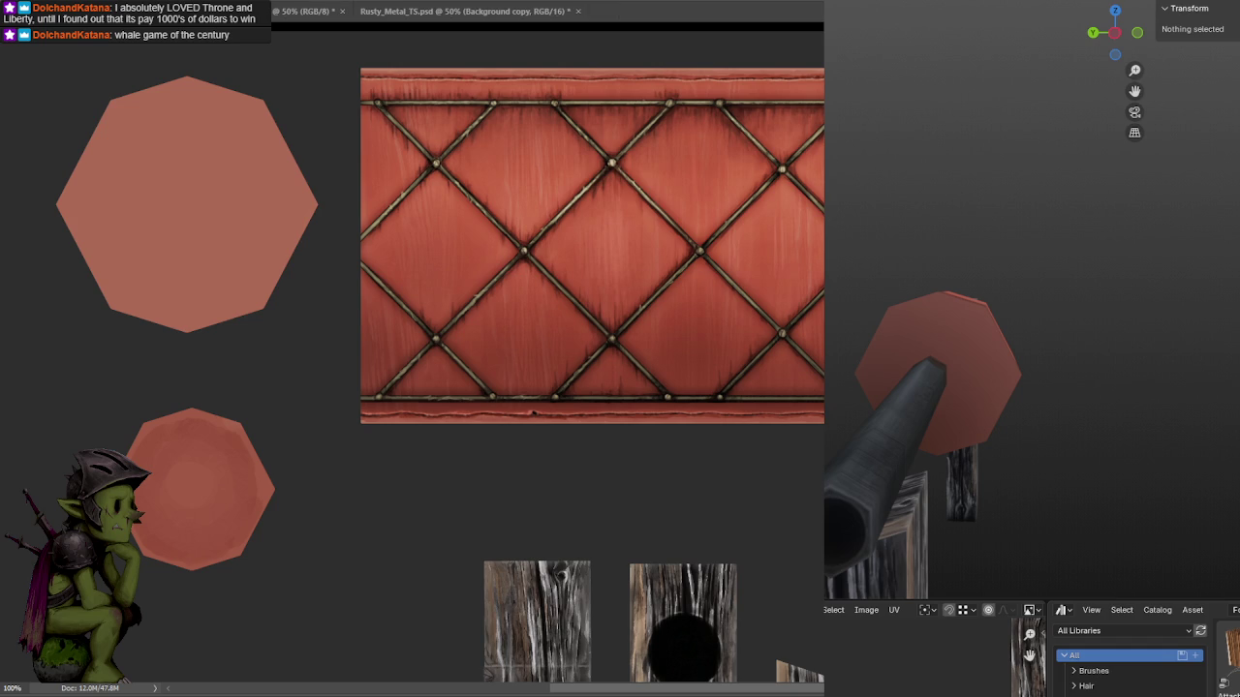
drag(664, 360, 901, 407)
alt+scroll(471, 349, up, 2)
alt+scroll(472, 349, down, 2)
mouse_move(472, 349)
mouse_down()
mouse_move(633, 329)
mouse_move(744, 400)
mouse_up()
alt+scroll(634, 329, up, 2)
scroll(1001, 384, up, 3)
mouse_move(1001, 385)
middle_down()
mouse_move(971, 393)
mouse_move(982, 374)
middle_up()
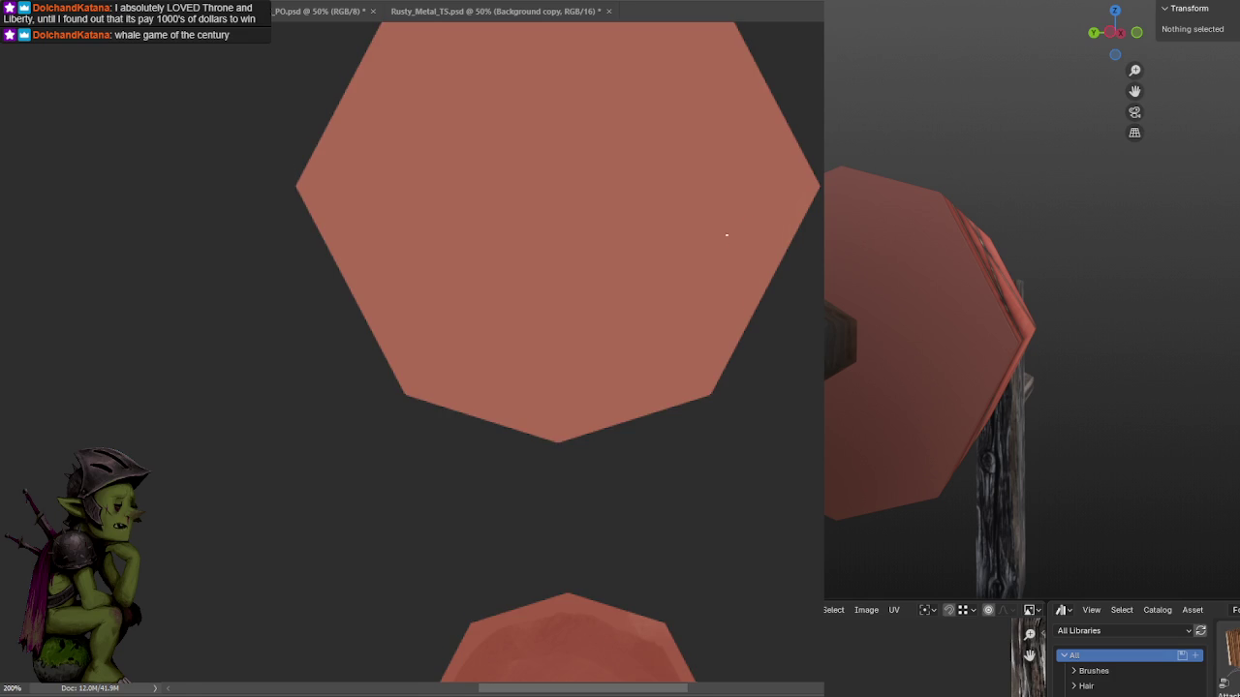
scroll(727, 223, down, 1)
alt+scroll(778, 343, down, 1)
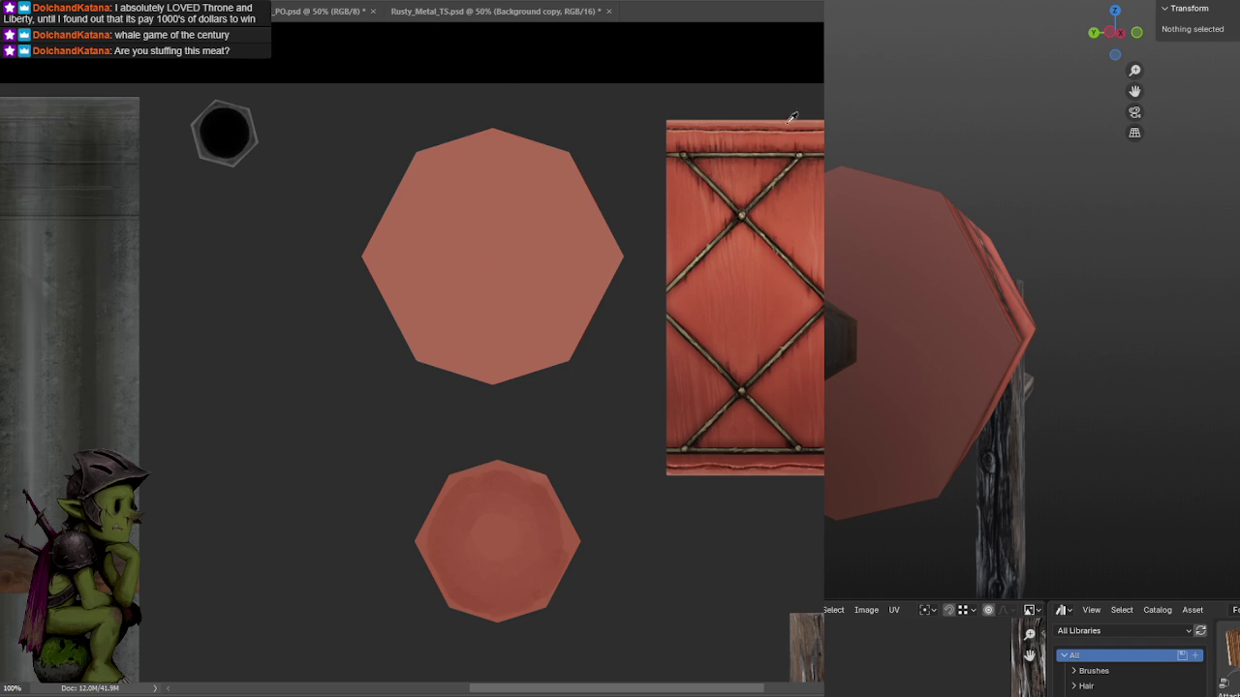
Try a dark centre ring, undo it, then paint soft light highlights over the octagon's left and centre.
mouse_move(490, 260)
mouse_down()
mouse_move(498, 274)
mouse_move(493, 241)
mouse_move(500, 269)
mouse_move(509, 249)
mouse_move(499, 237)
mouse_up()
key(ctrl+z)
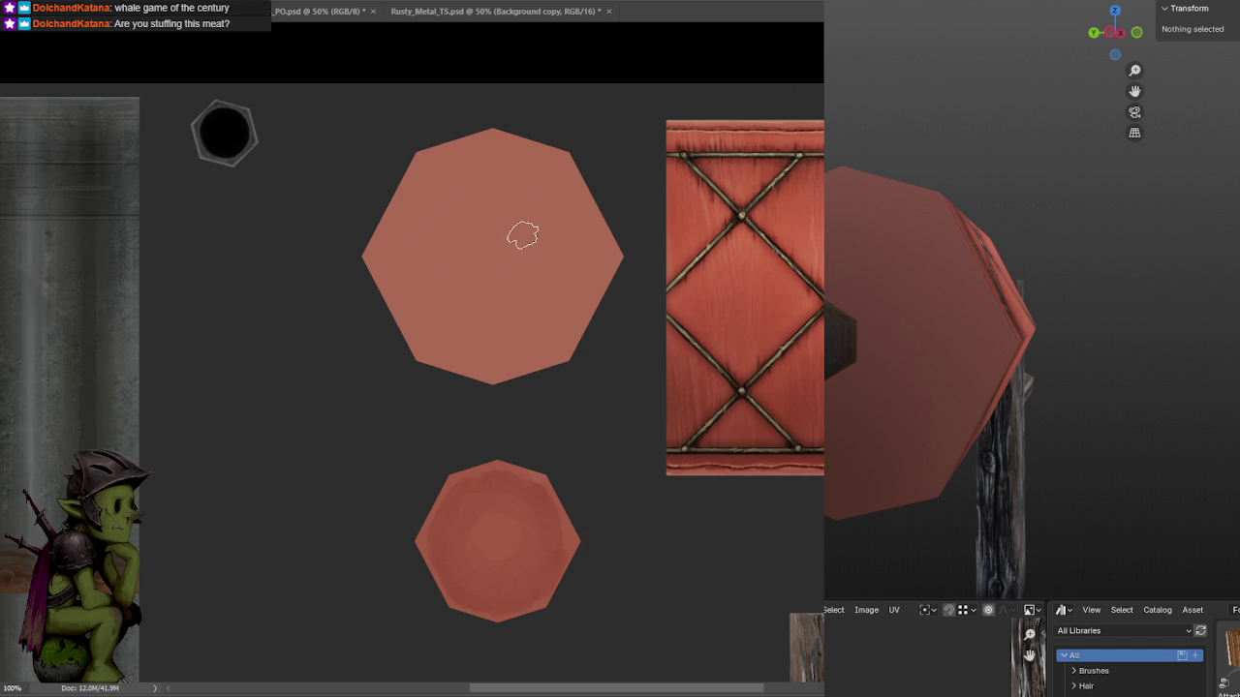
mouse_move(451, 204)
mouse_down()
mouse_move(429, 255)
mouse_move(436, 308)
mouse_up()
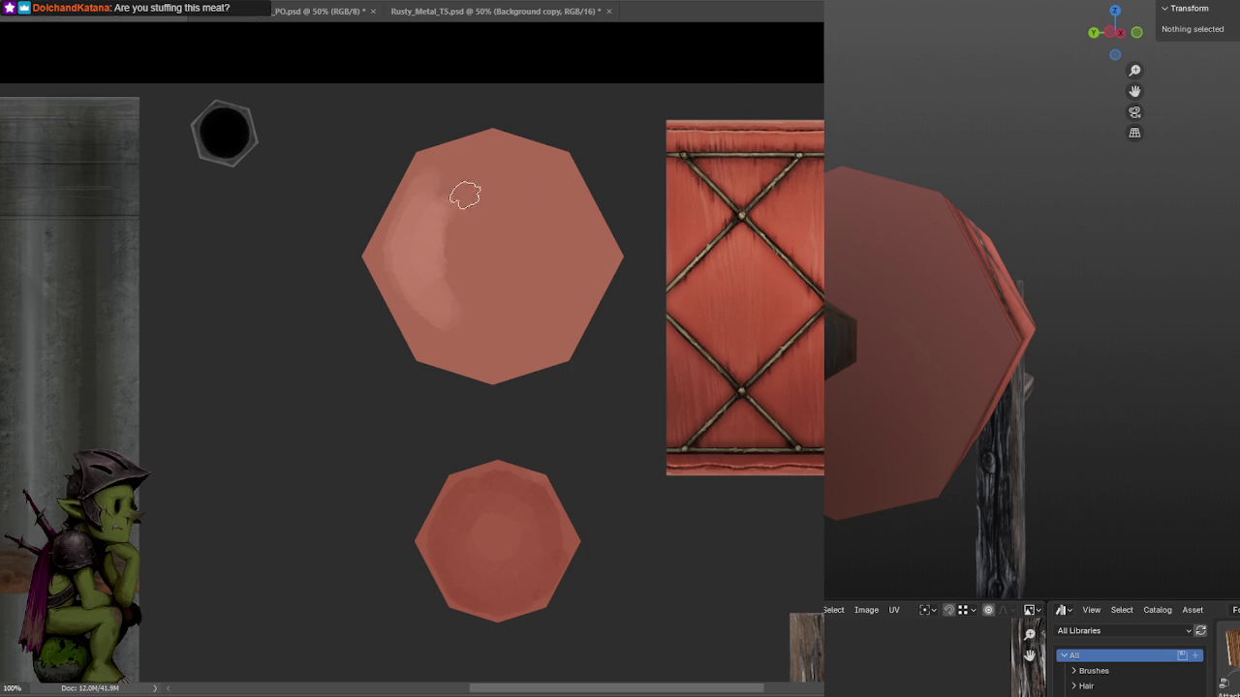
mouse_move(454, 162)
mouse_down()
mouse_move(496, 146)
mouse_move(451, 227)
mouse_up()
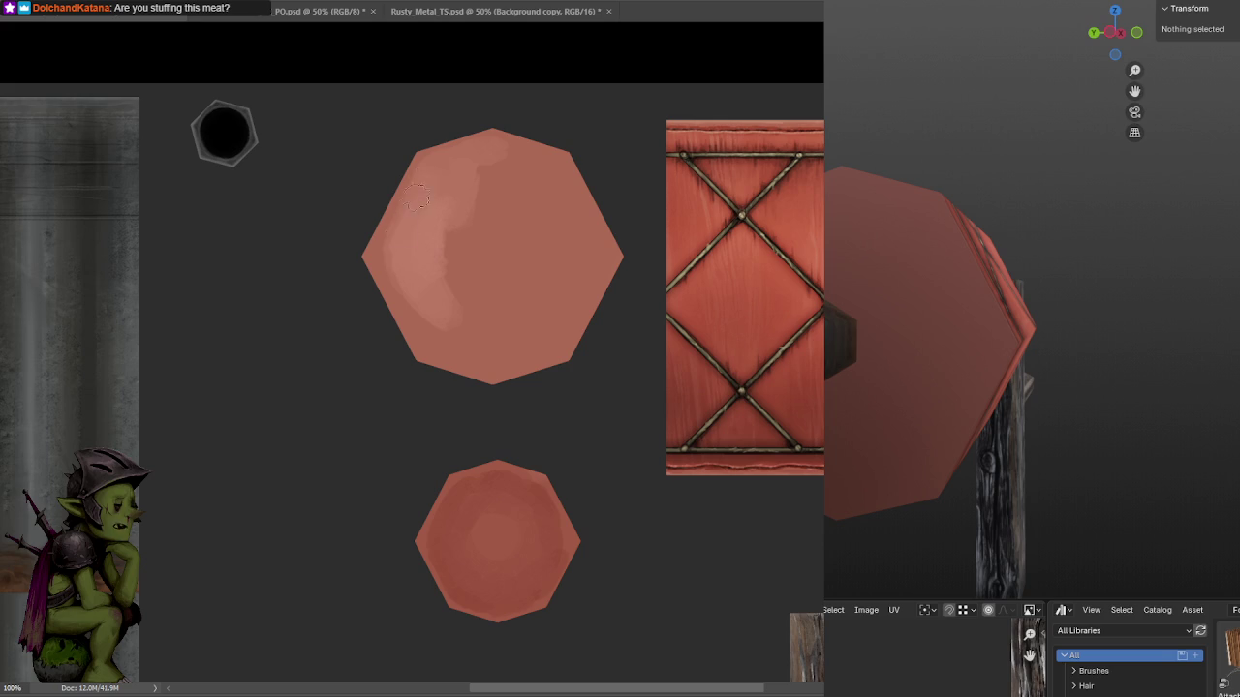
drag(424, 335, 451, 351)
drag(436, 238, 452, 290)
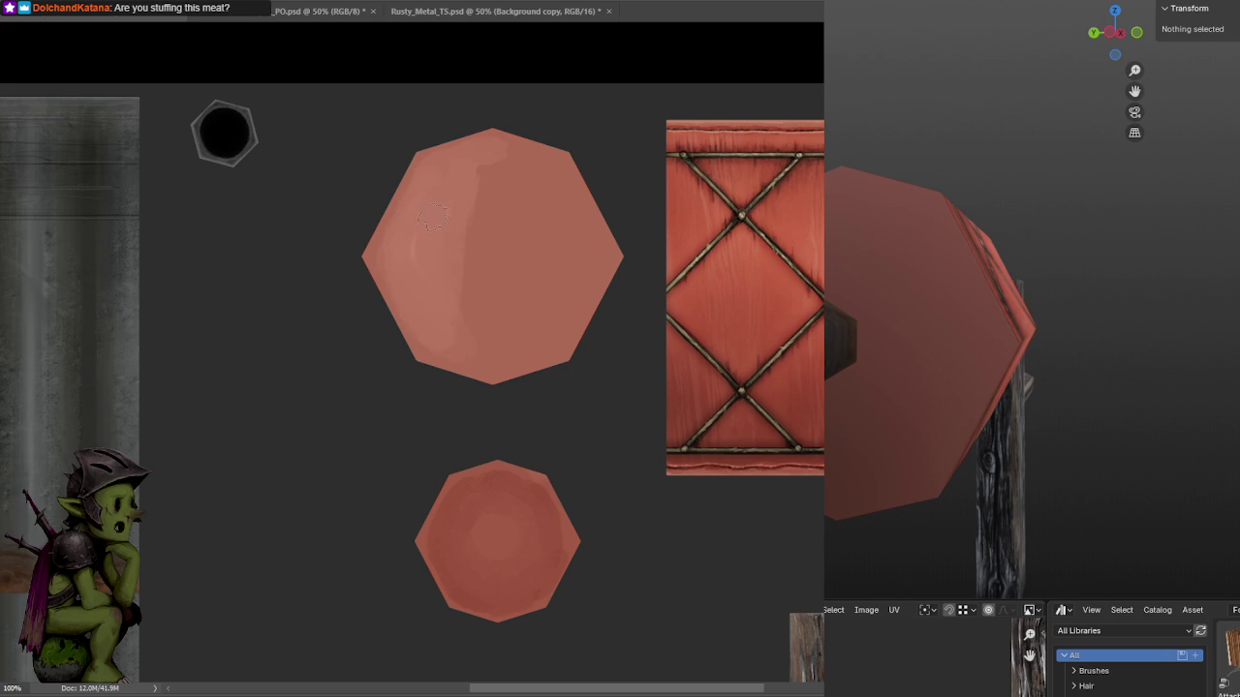
drag(475, 231, 452, 337)
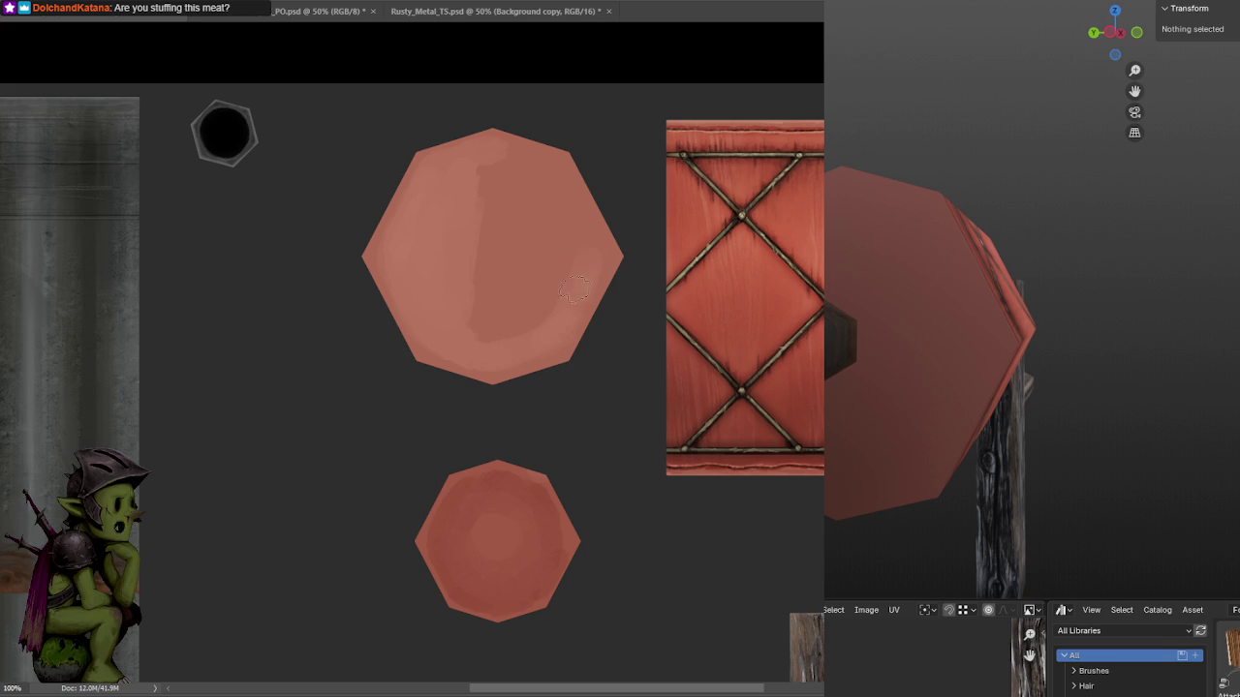
mouse_move(515, 175)
mouse_down()
mouse_move(467, 313)
mouse_move(540, 194)
mouse_up()
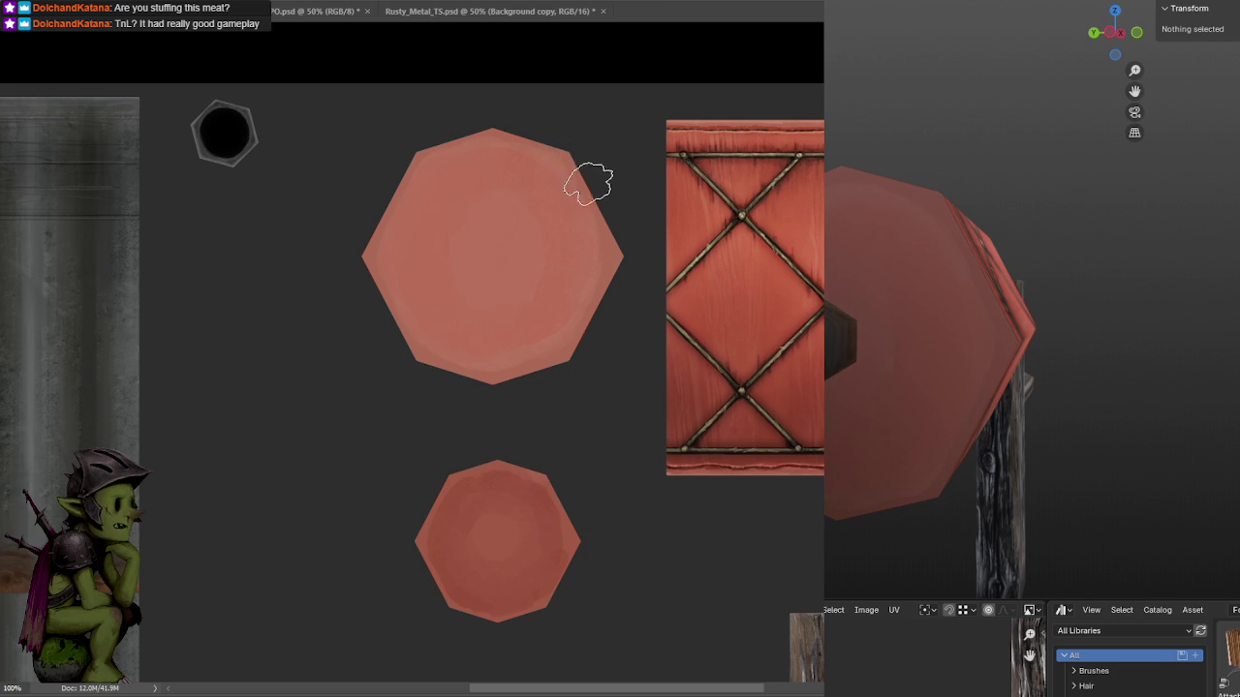
At 300% zoom with a smaller brush, repaint the octagon's right edge band.
key(ctrl+plus)
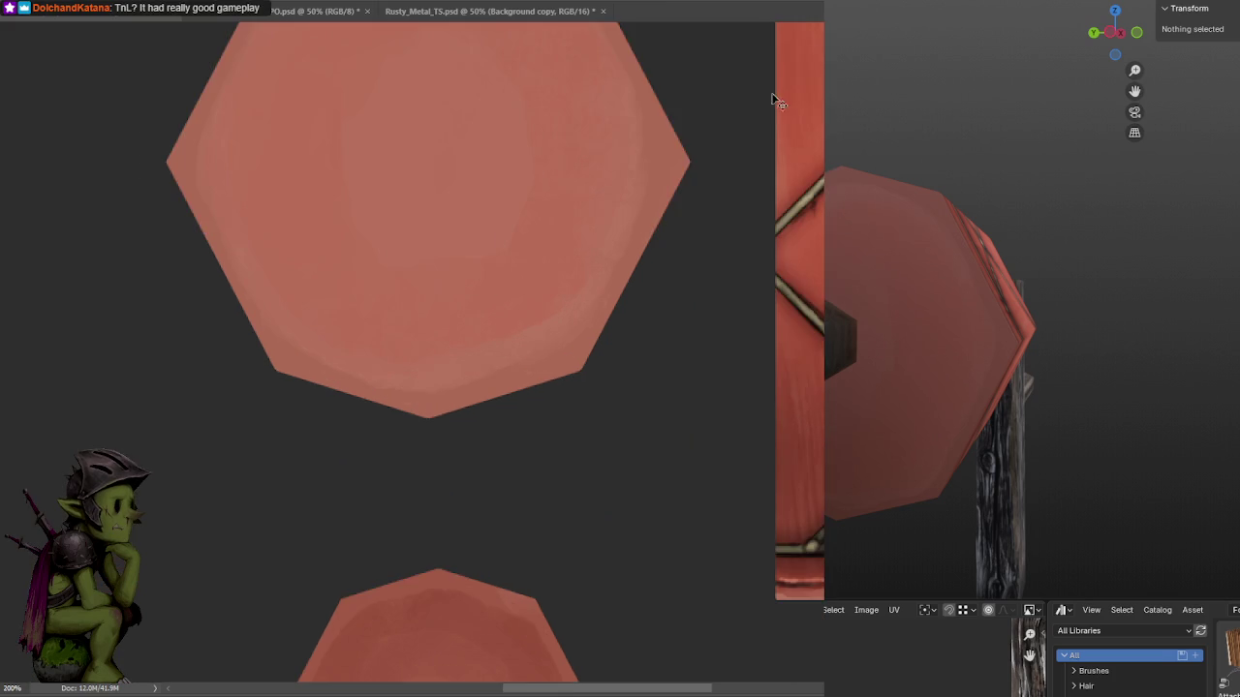
drag(765, 103, 534, 359)
key(ctrl+plus)
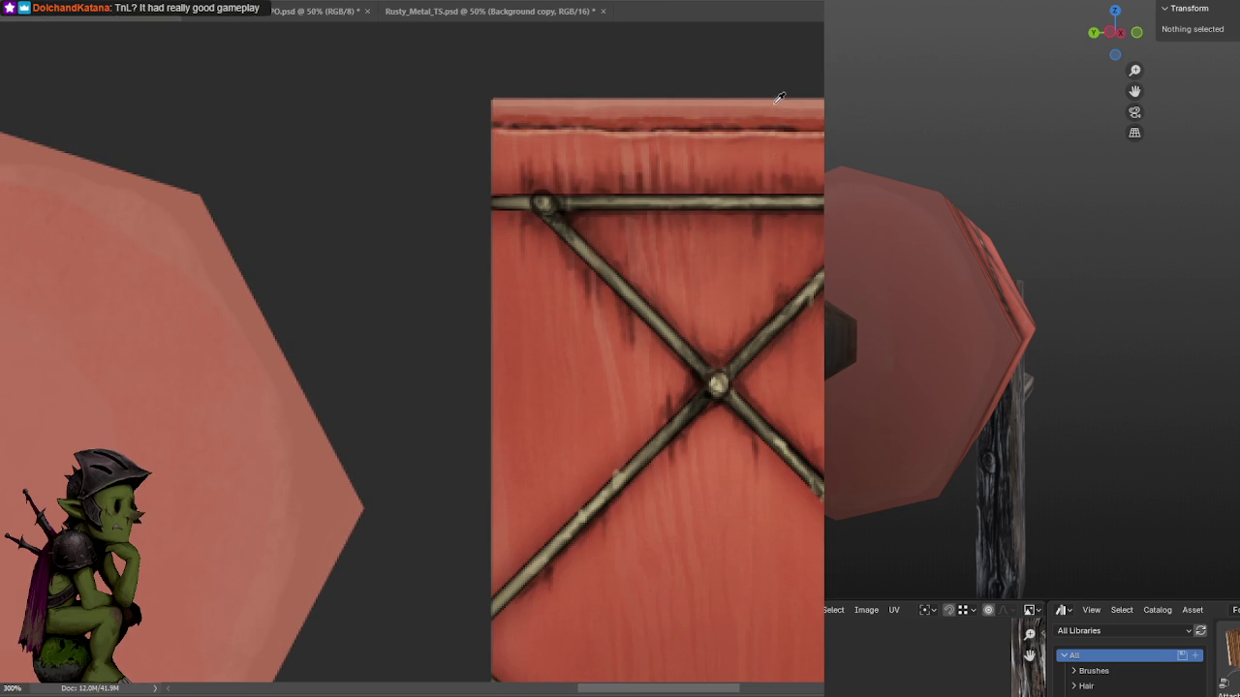
drag(551, 255, 694, 260)
key(bracketleft)
key(bracketleft)
key(bracketleft)
key(bracketleft)
alt+scroll(535, 359, down, 1)
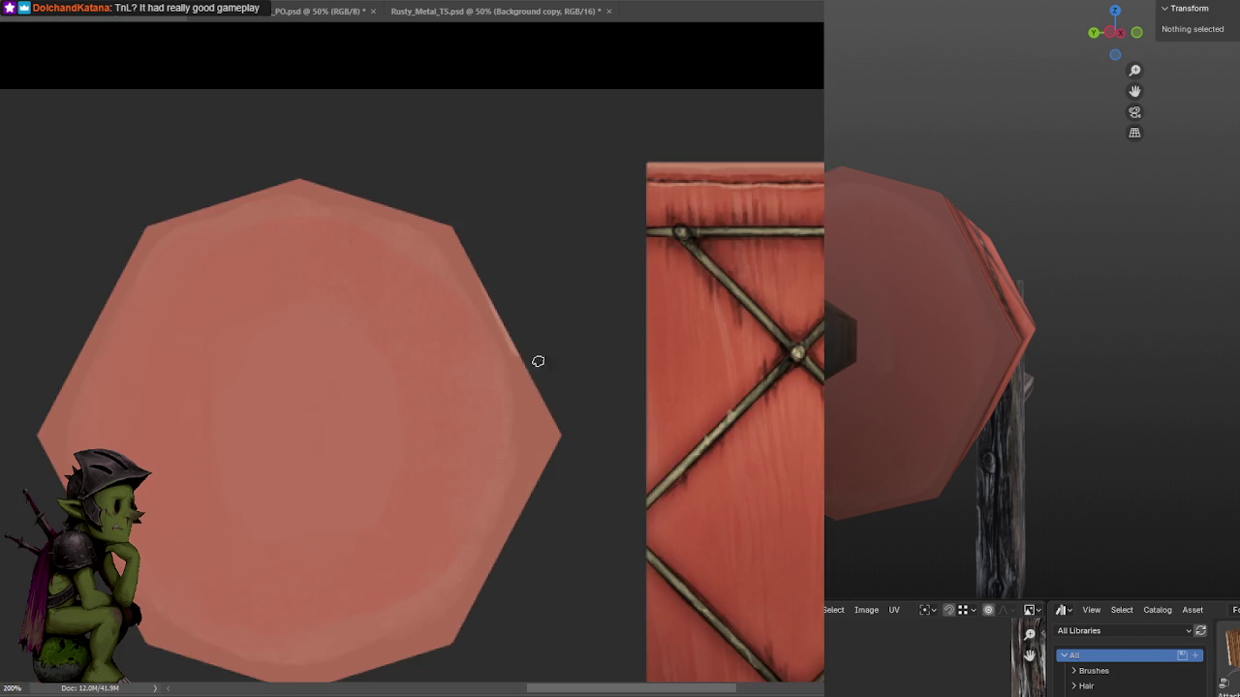
drag(535, 359, 526, 323)
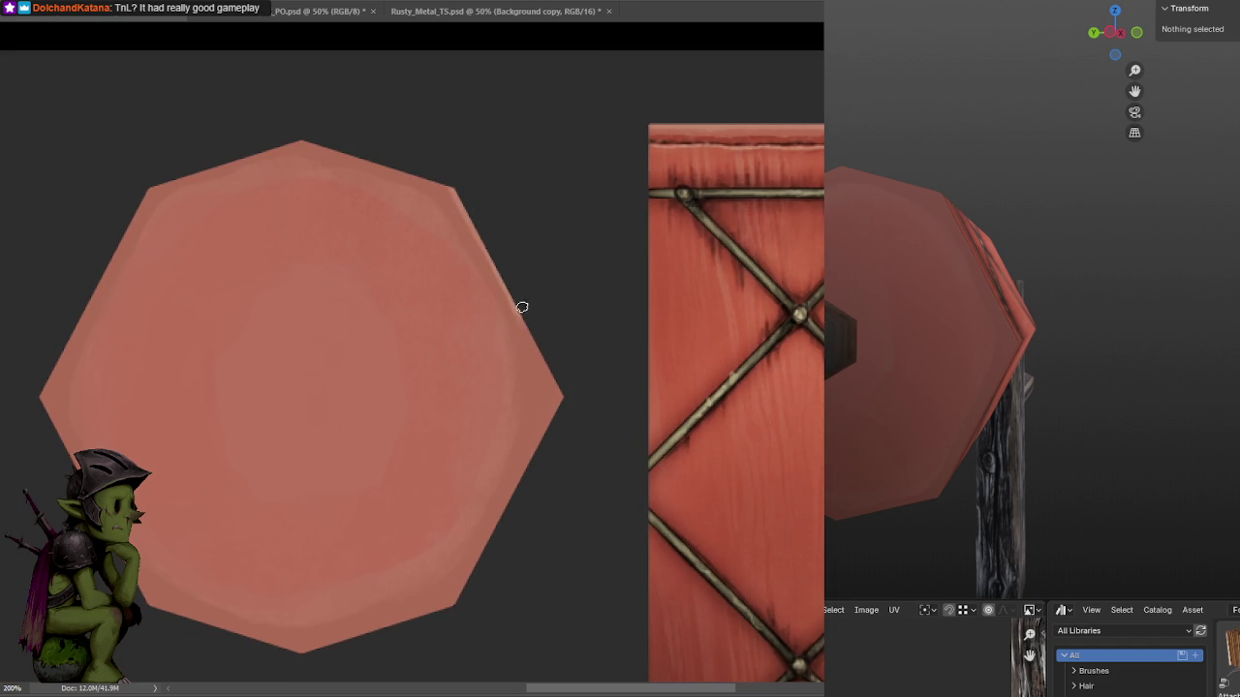
mouse_move(540, 348)
mouse_down()
mouse_move(657, 199)
mouse_move(692, 183)
mouse_up()
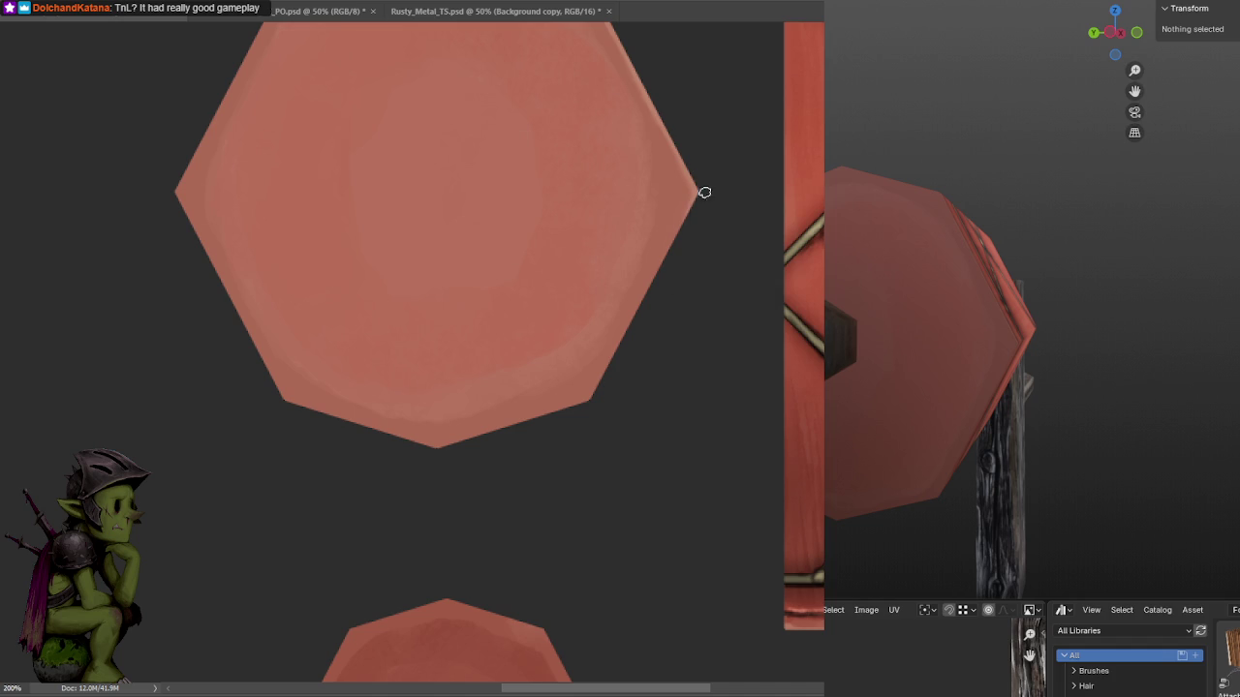
drag(620, 338, 575, 426)
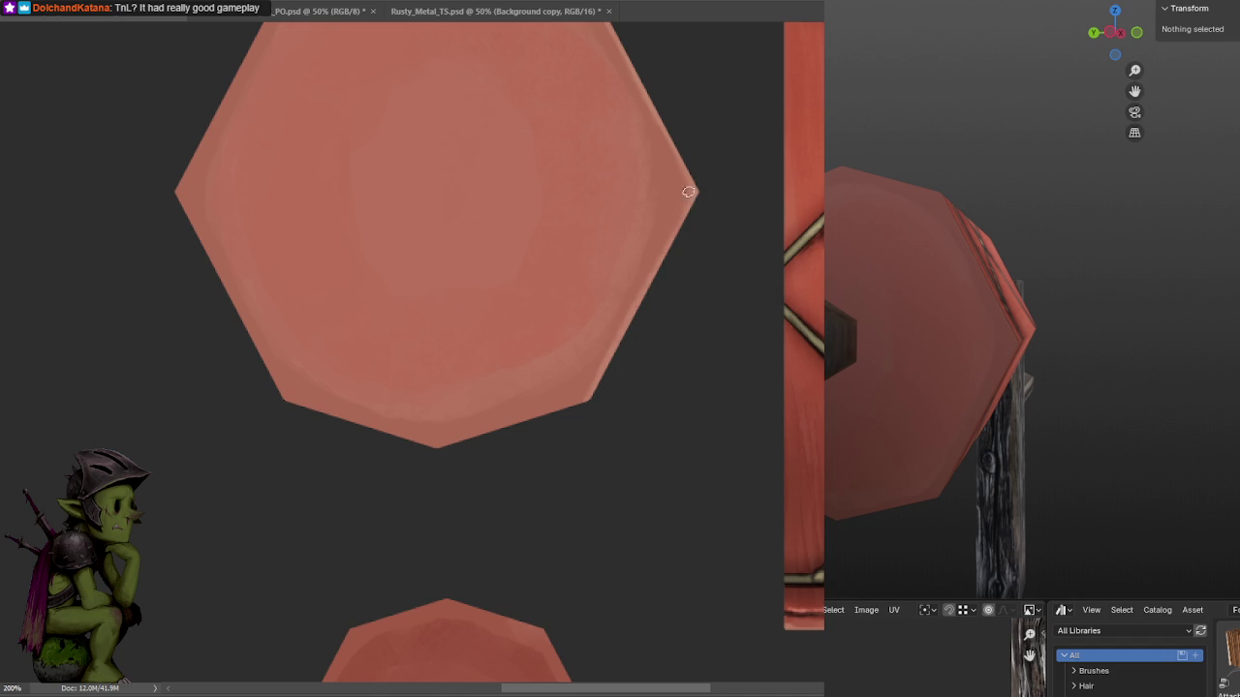
Pan around the zoomed octagon to review its lower edges and the dark hole tile.
scroll(688, 163, down, 4)
ctrl+scroll(670, 277, left, 2)
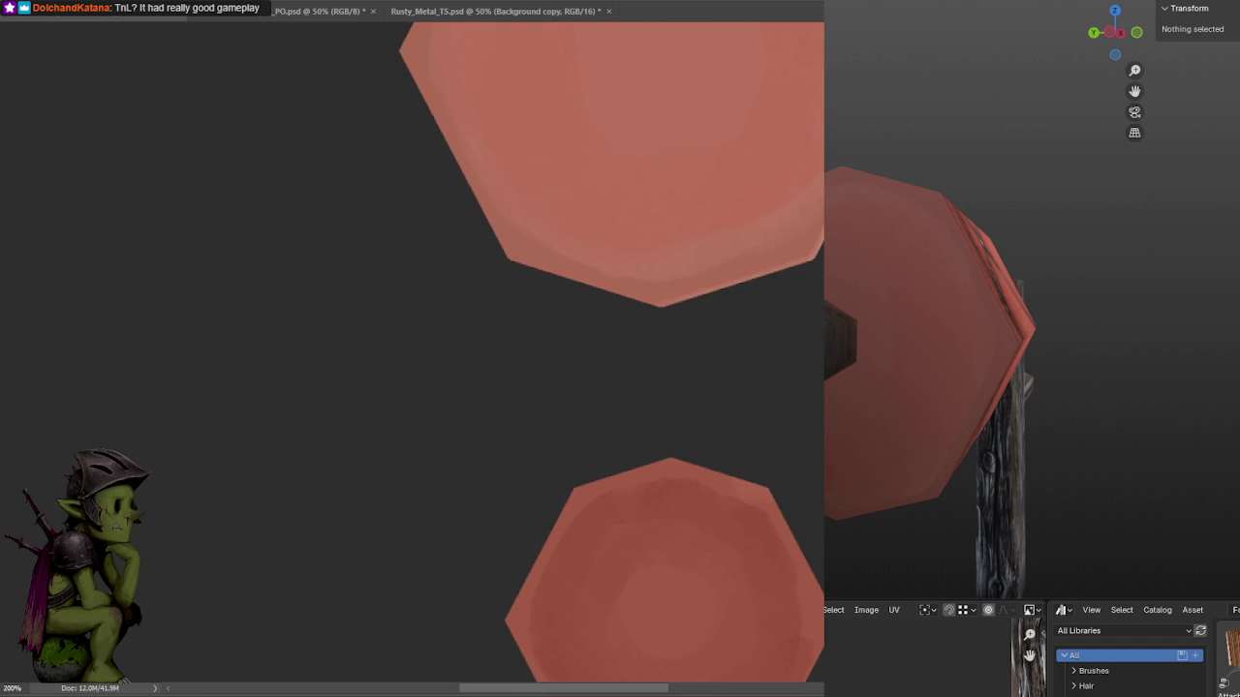
drag(687, 313, 553, 282)
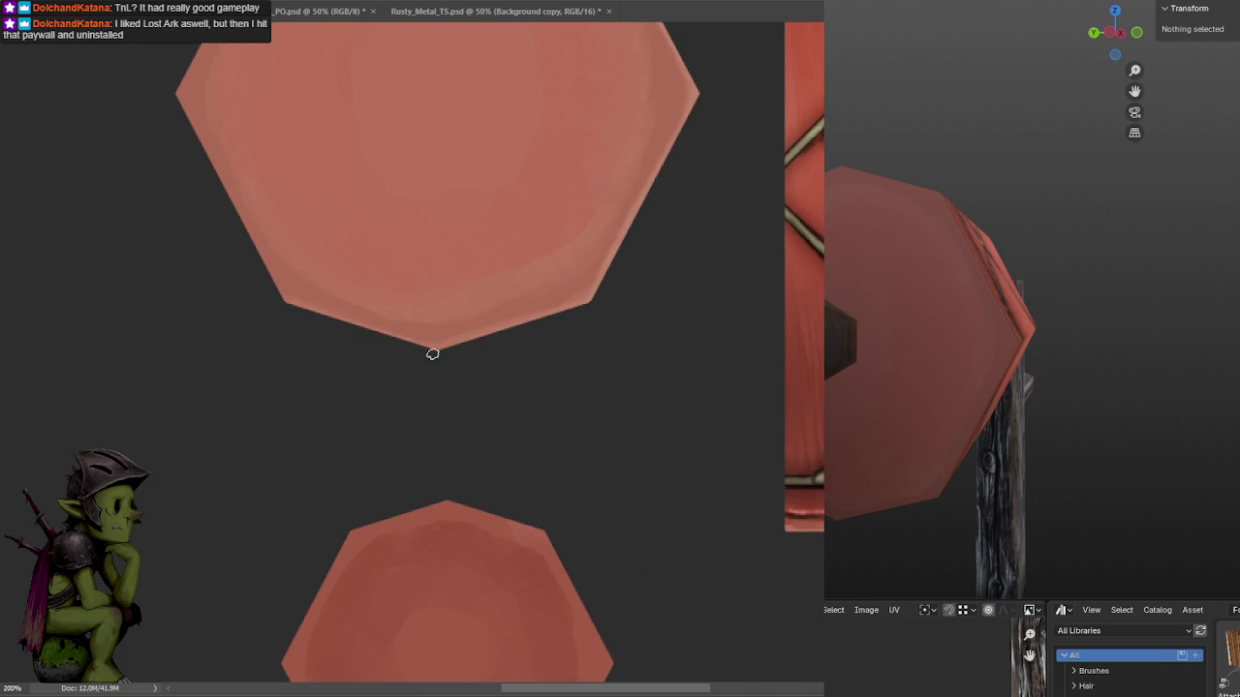
drag(212, 196, 294, 308)
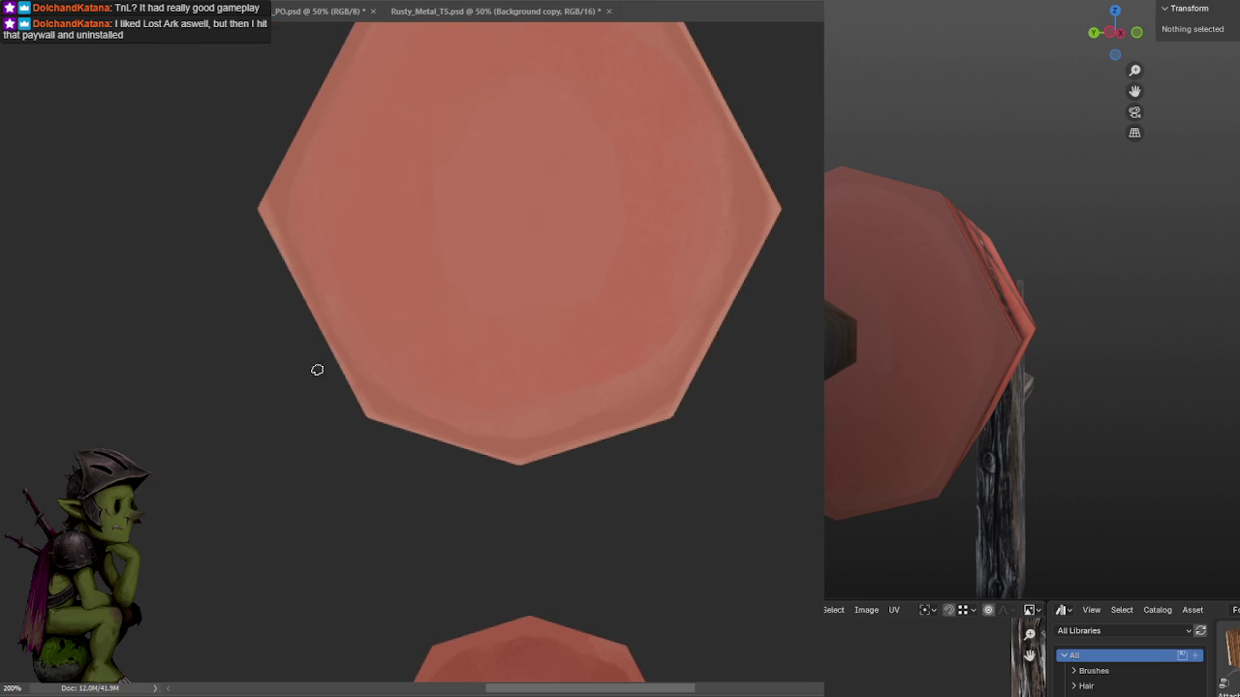
drag(251, 117, 369, 259)
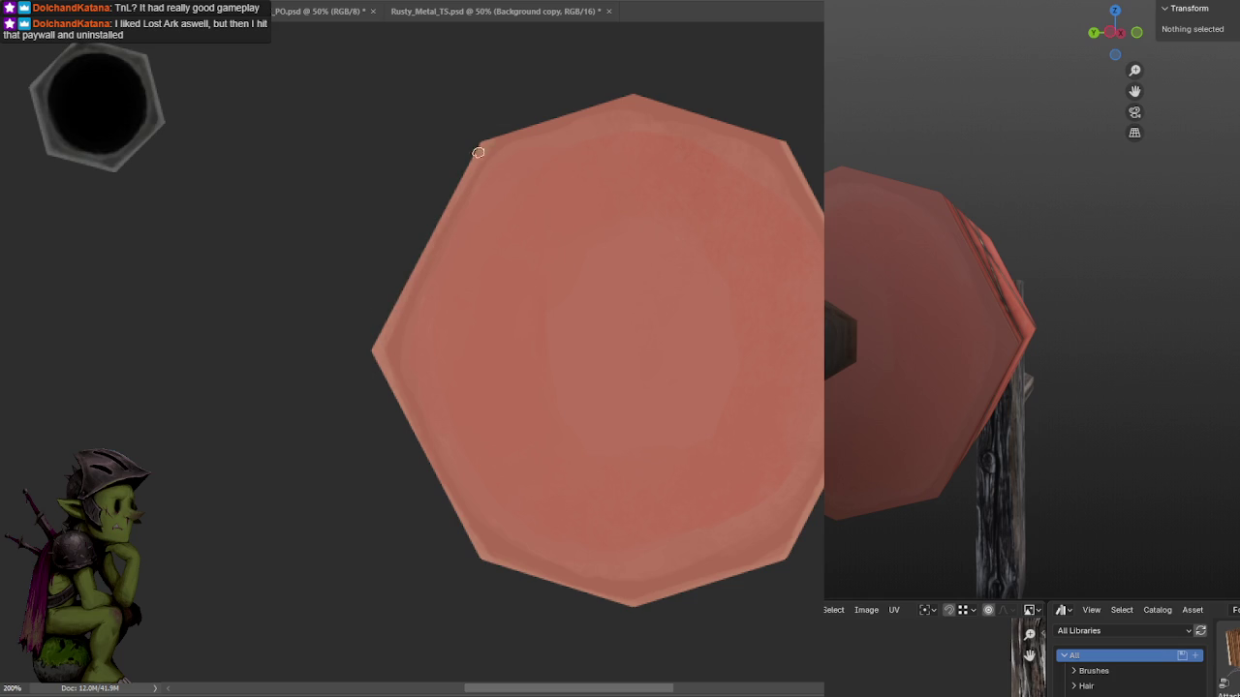
drag(498, 166, 640, 167)
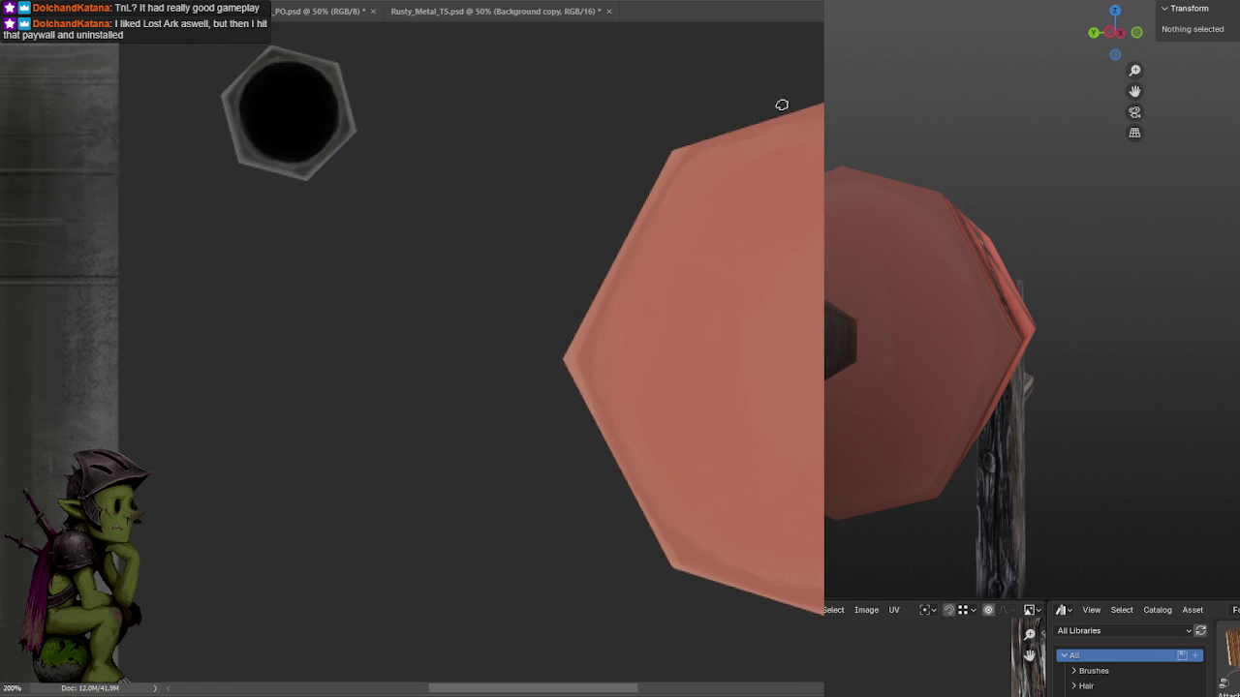
mouse_move(697, 133)
mouse_down()
mouse_move(617, 83)
mouse_move(551, 97)
mouse_up()
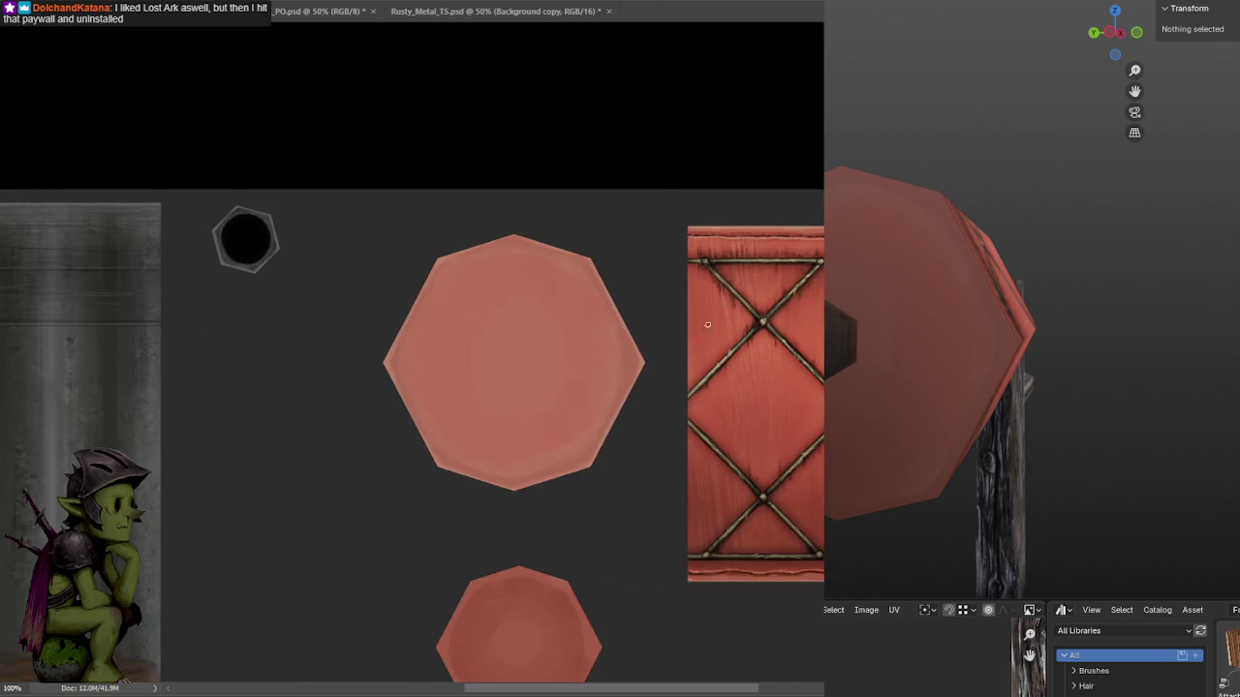
Back at 100%, paint straight light horizontal and vertical lines across the octagon, undoing the vertical.
key(ctrl+minus)
scroll(620, 78, down, 2)
key(ctrl+plus)
key(ctrl+minus)
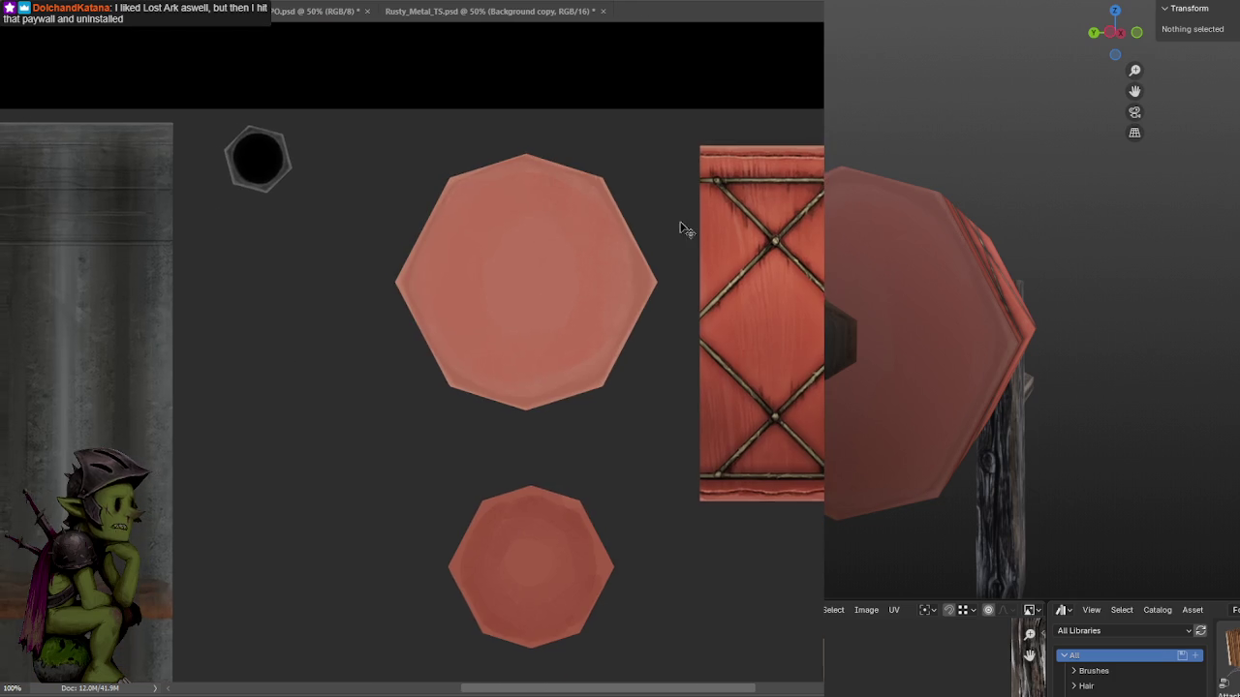
key(ctrl+plus)
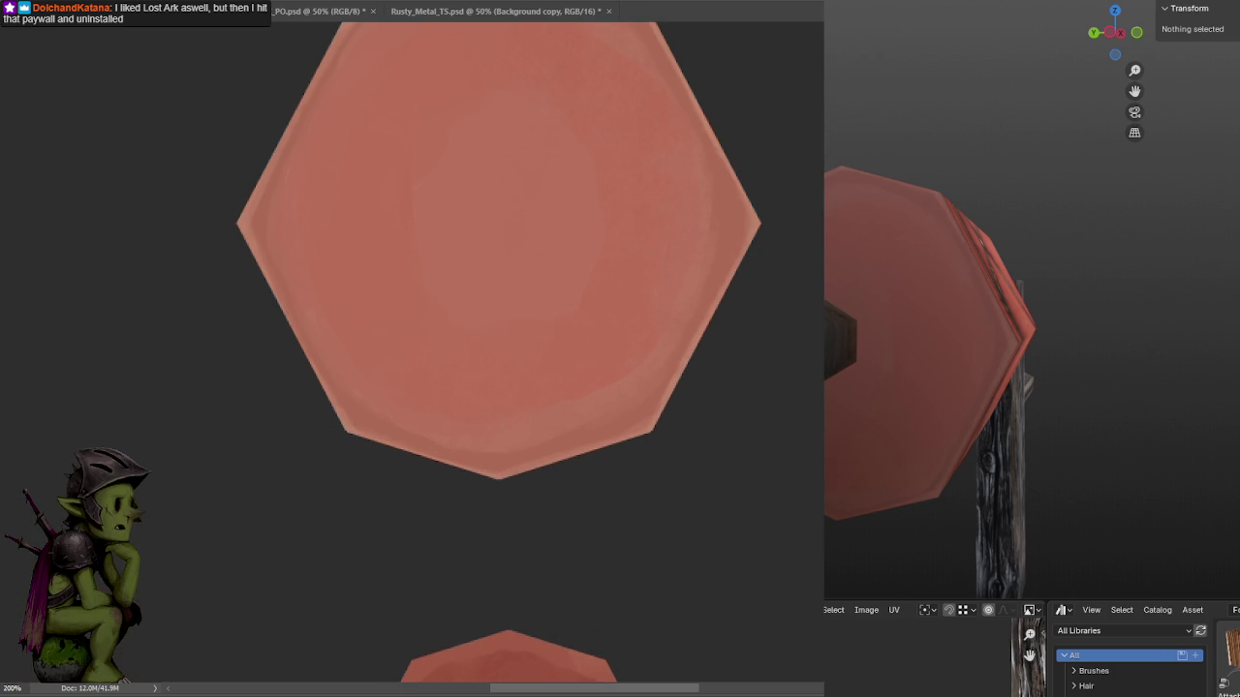
drag(552, 406, 544, 448)
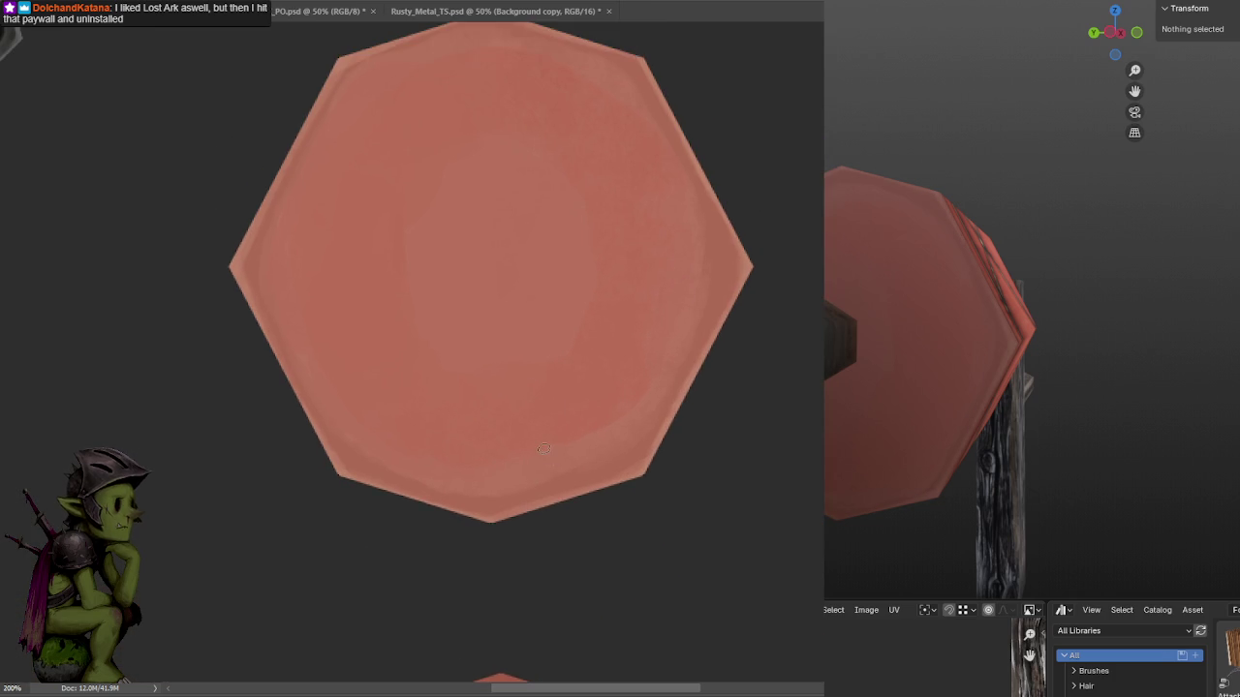
key(ctrl+minus)
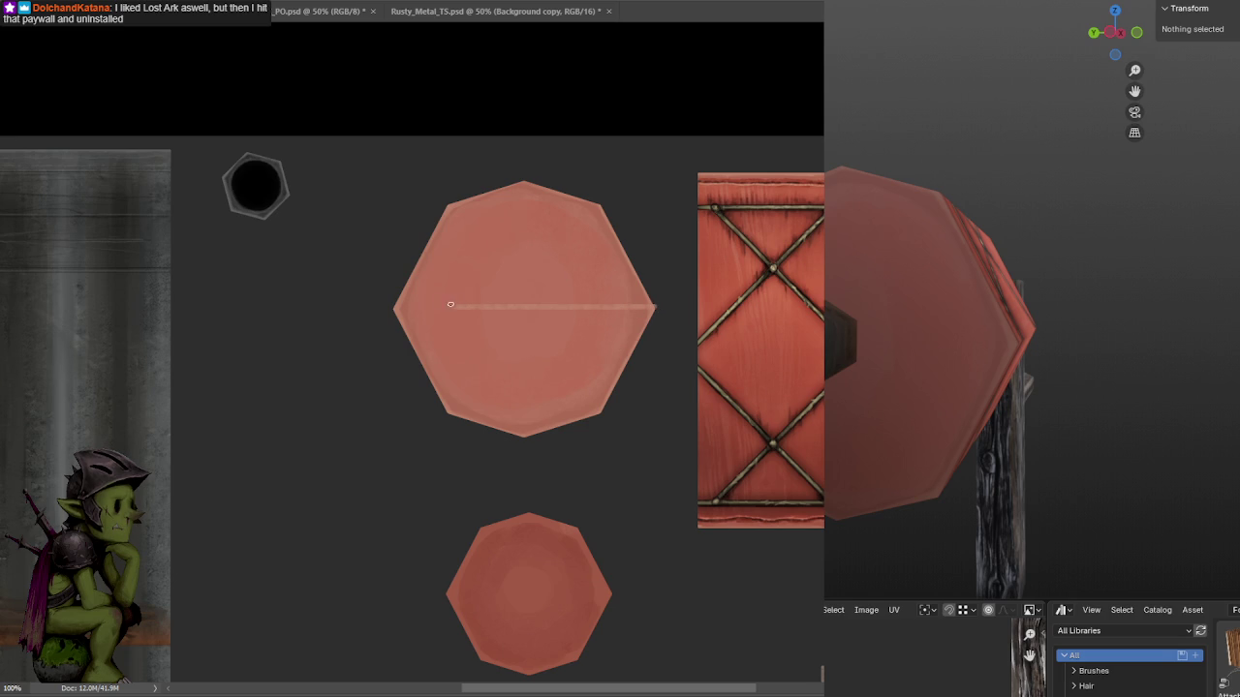
shift+drag(396, 311, 636, 320)
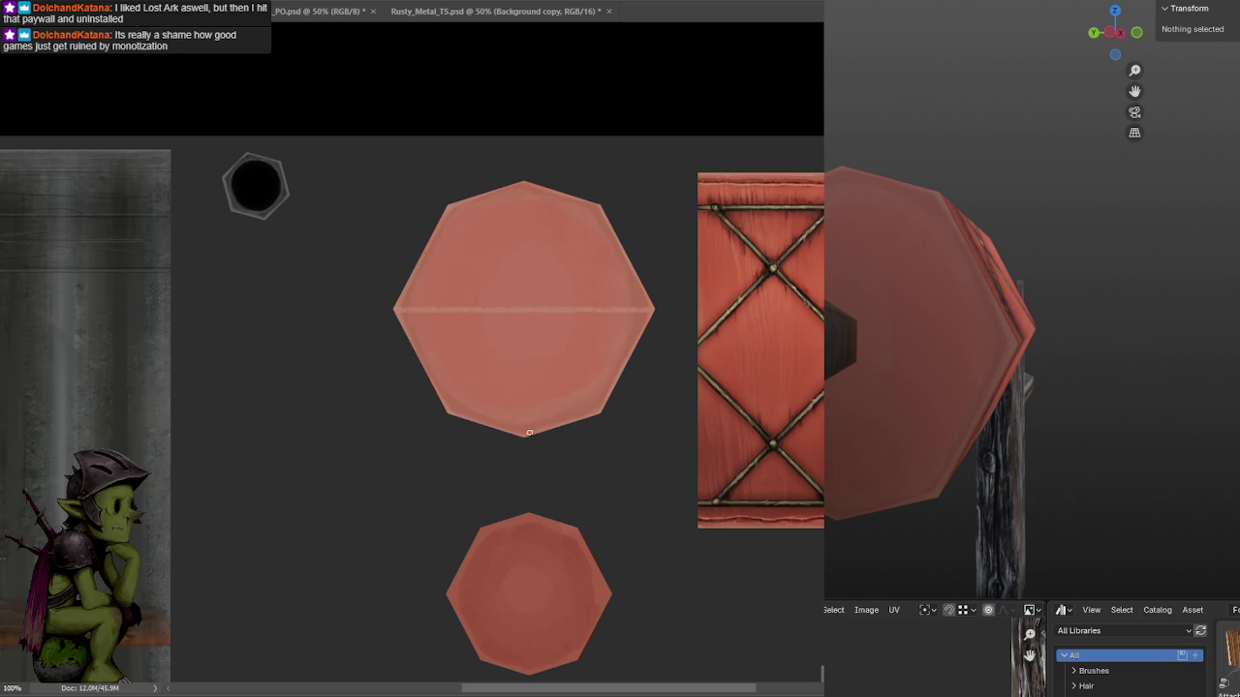
mouse_move(524, 437)
shift+mouse_down()
mouse_move(525, 177)
mouse_move(521, 417)
shift+mouse_up()
key(ctrl+z)
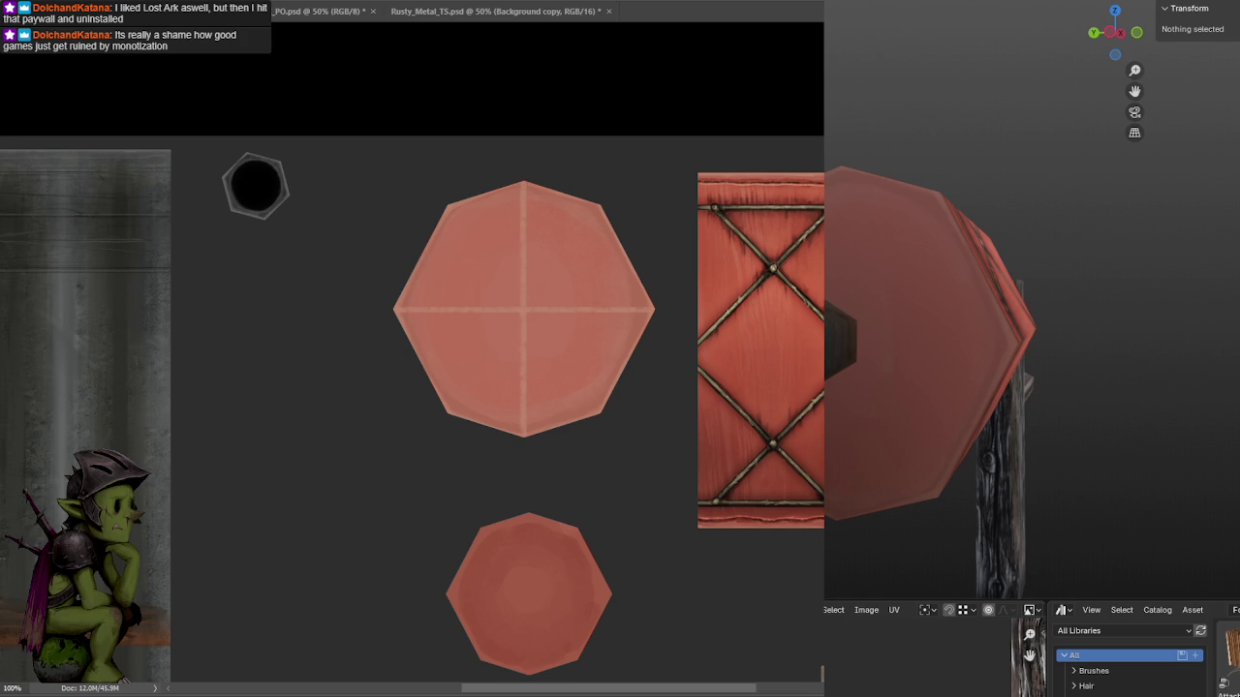
click(608, 2)
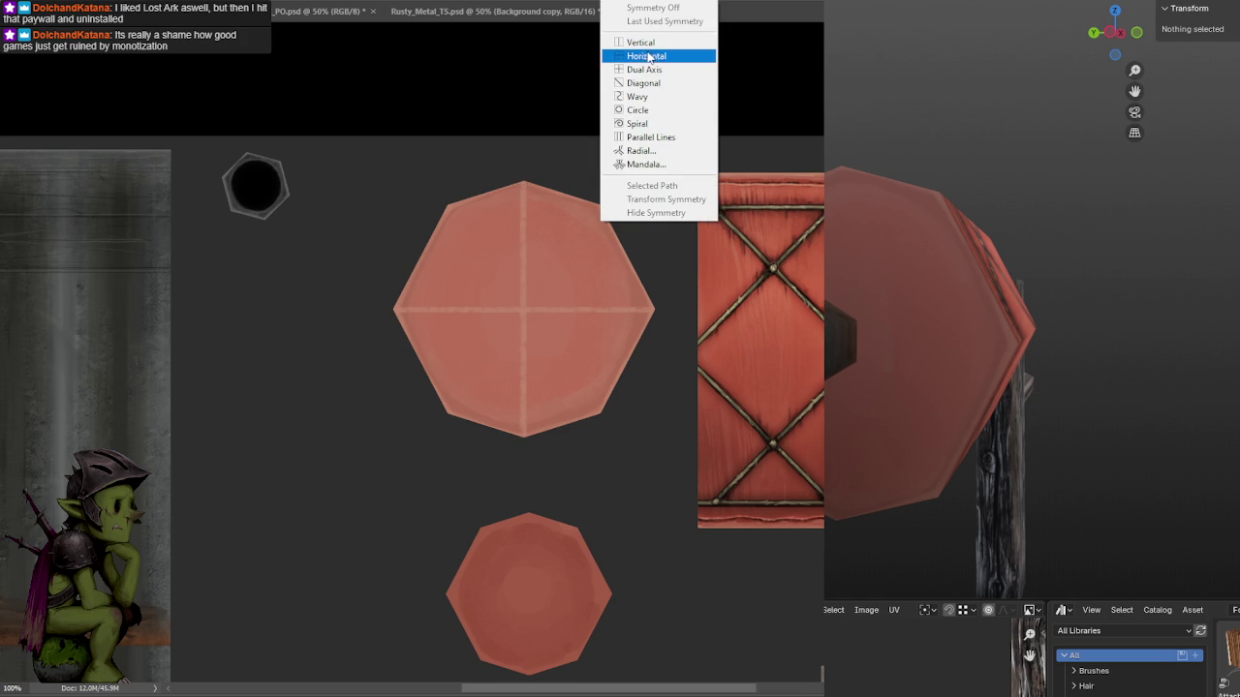
Turn on dual-axis symmetry and fit its frame and horizontal axis to the large octagon's centre.
click(645, 69)
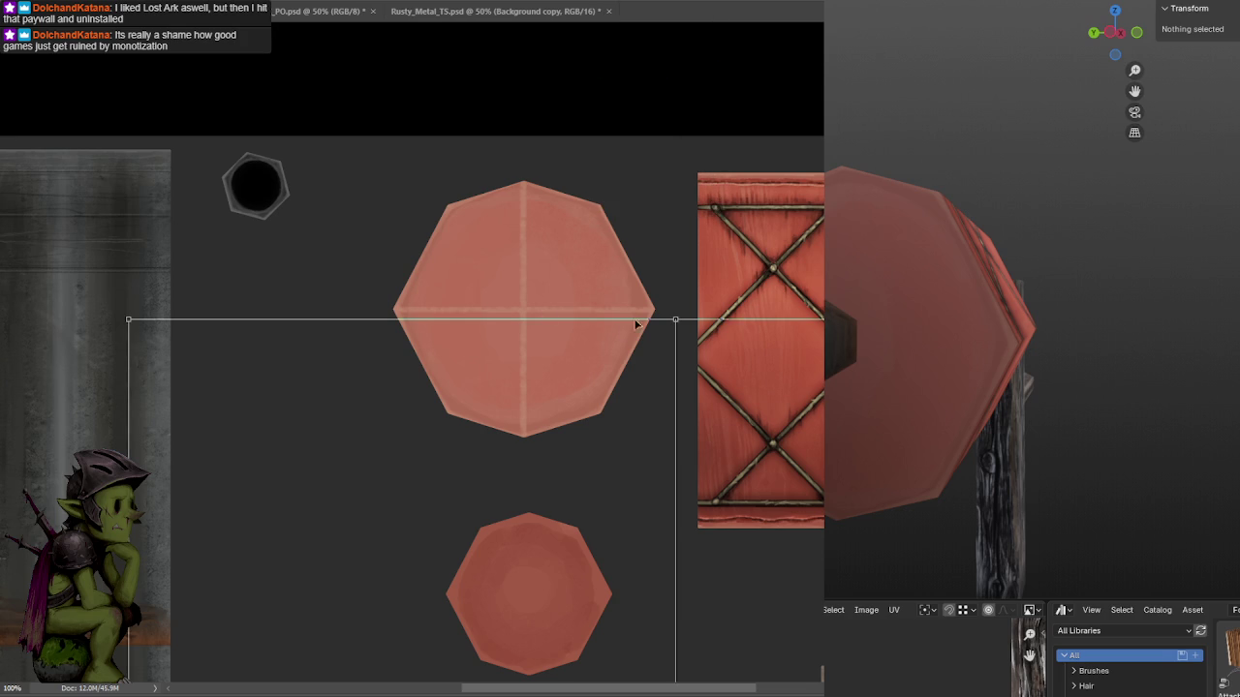
scroll(530, 324, down, 3)
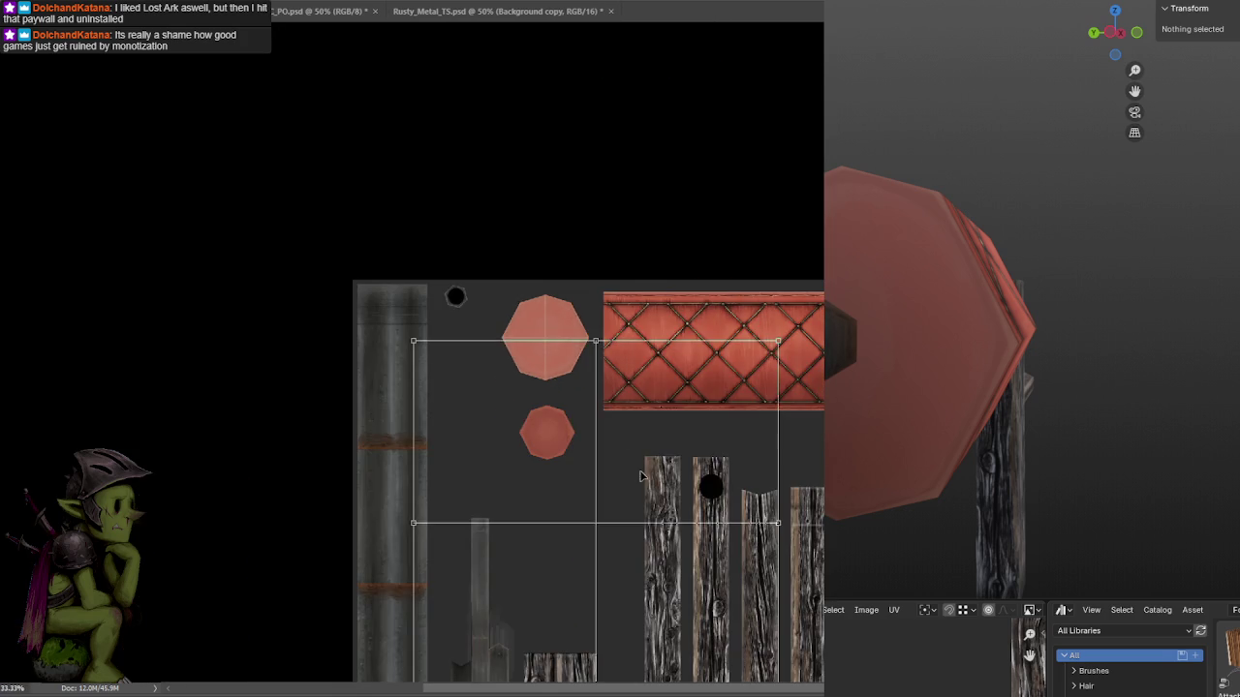
drag(595, 341, 601, 312)
scroll(600, 291, up, 1)
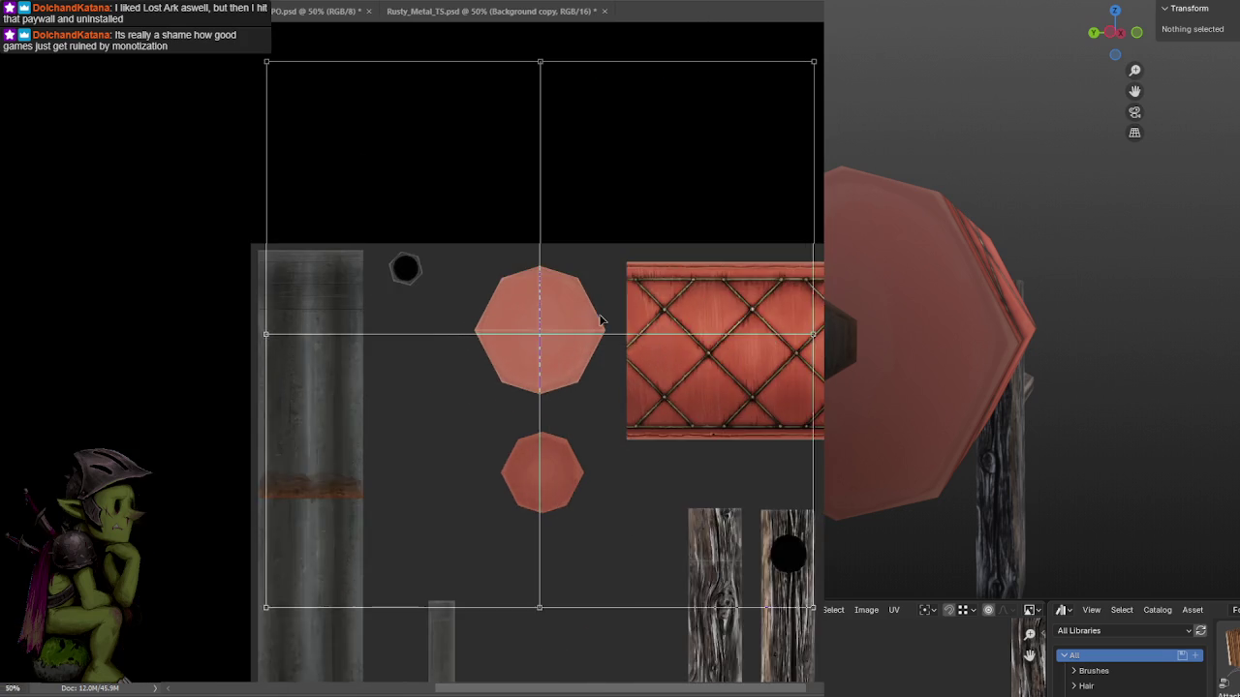
scroll(601, 288, up, 2)
scroll(601, 287, up, 1)
mouse_move(645, 172)
mouse_down()
mouse_move(679, 223)
mouse_move(712, 200)
mouse_up()
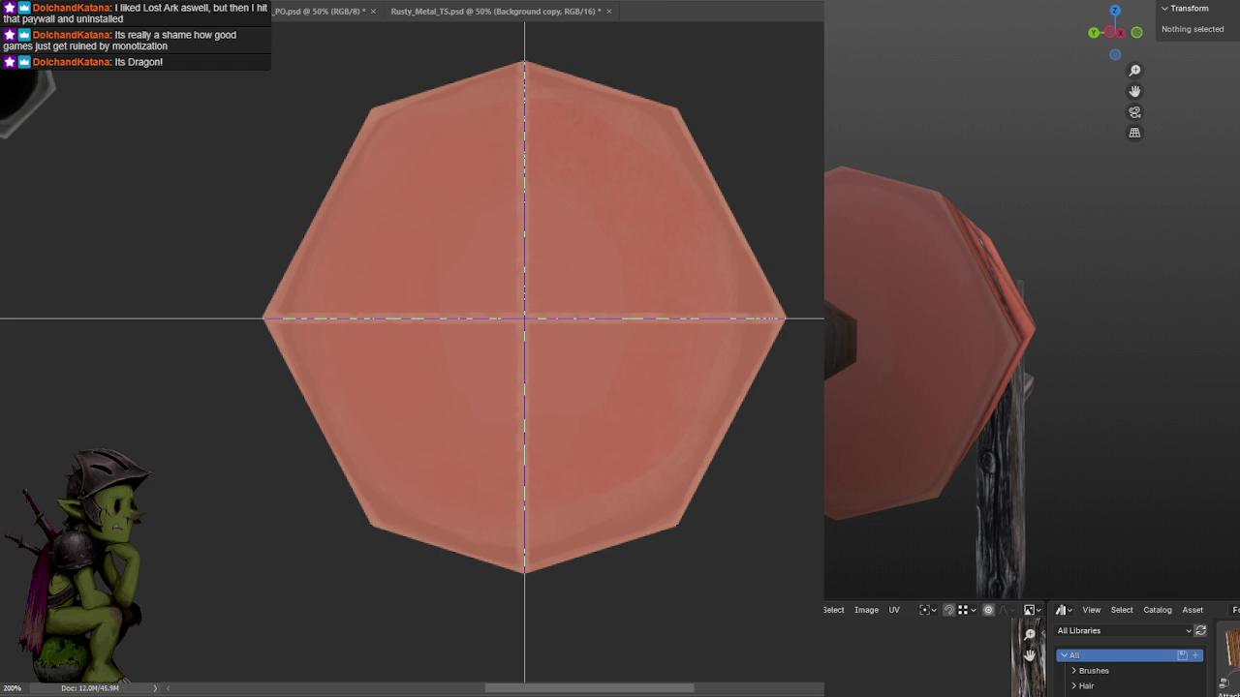
key(ctrl+d)
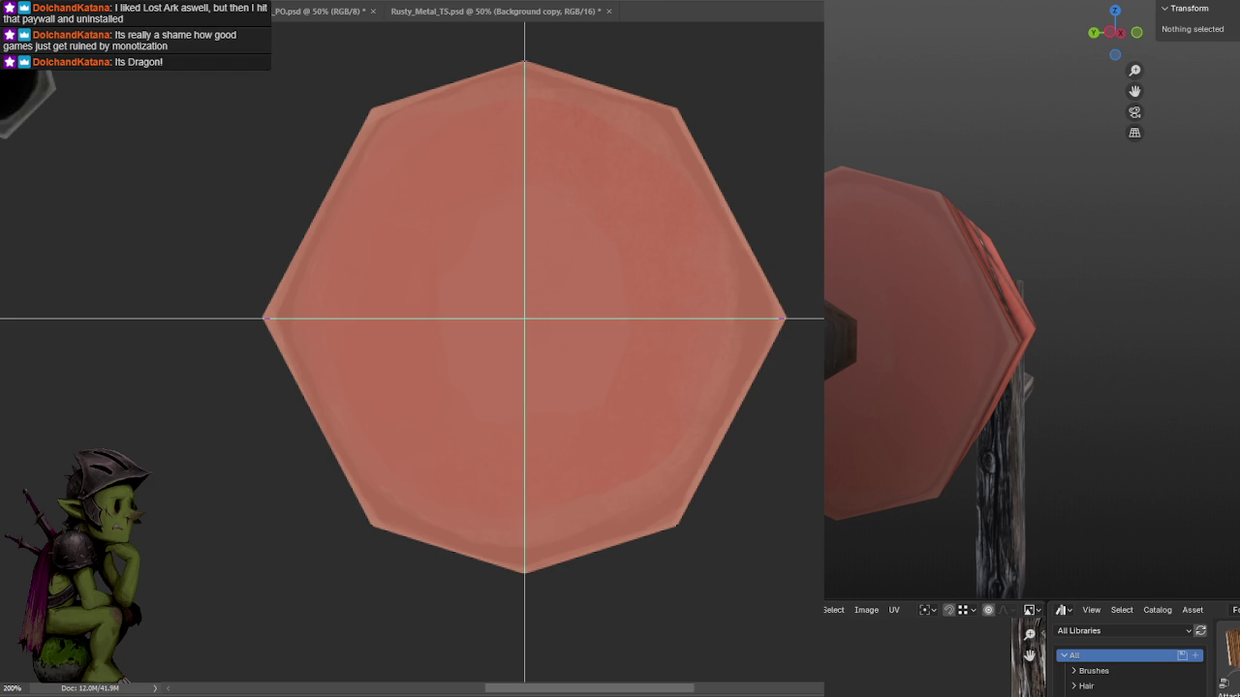
With symmetry axes hidden, paint a light ring and two dark hexagonal rings at the cap's center, then save.
click(651, 212)
drag(586, 238, 620, 294)
drag(587, 389, 579, 405)
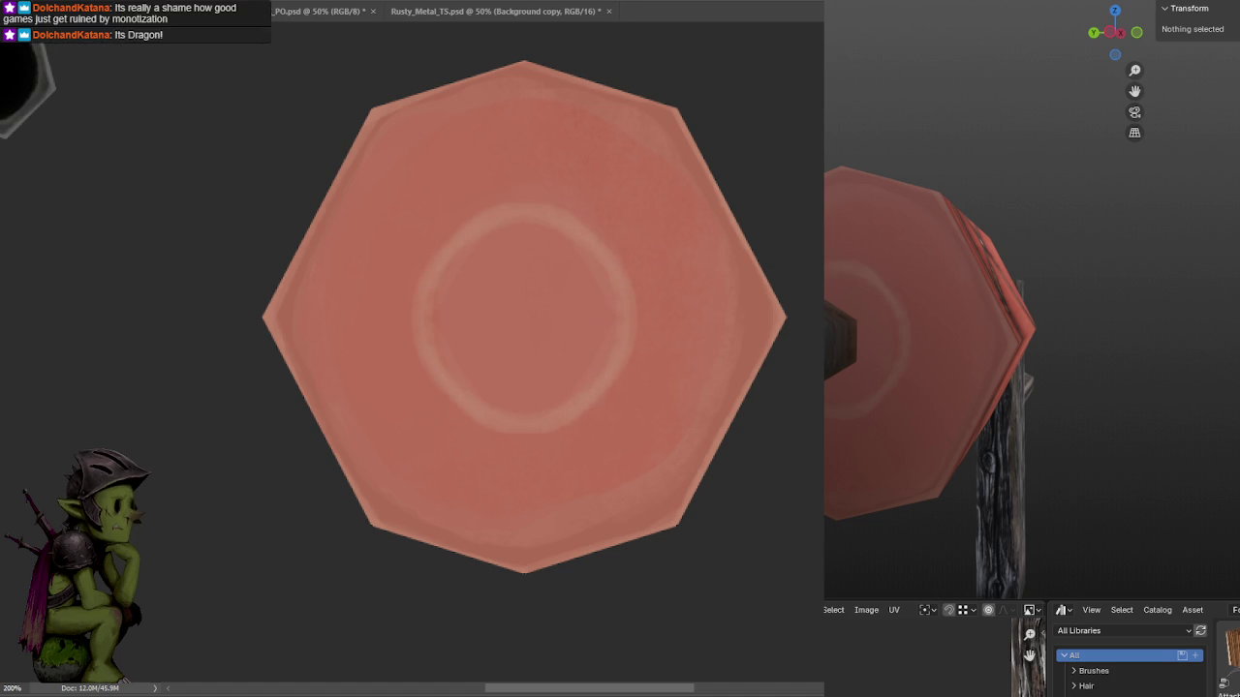
mouse_move(528, 242)
mouse_down()
mouse_move(577, 360)
mouse_move(581, 338)
mouse_up()
mouse_move(577, 284)
mouse_down()
mouse_move(570, 319)
mouse_move(514, 359)
mouse_move(553, 319)
mouse_move(514, 348)
mouse_move(537, 305)
mouse_up()
key(ctrl+s)
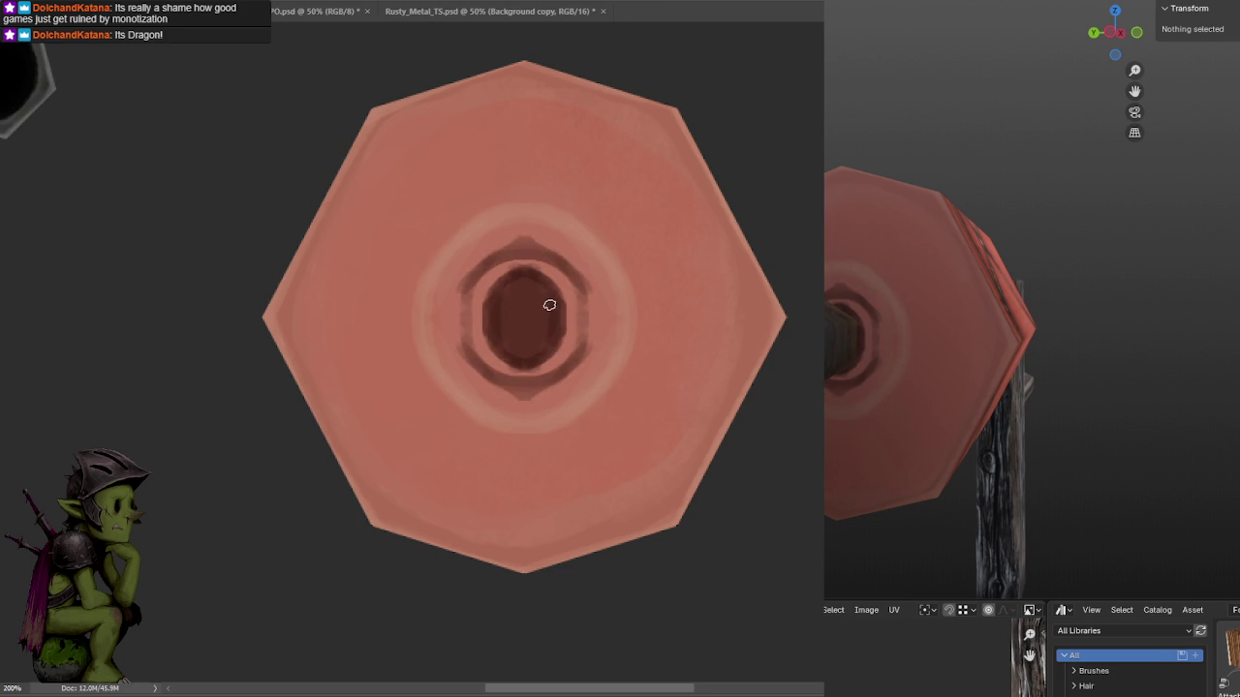
Try lightening the dark ring around the center hole, undoing the unwanted strokes.
drag(567, 320, 488, 362)
drag(523, 262, 523, 373)
drag(465, 291, 572, 369)
mouse_move(523, 256)
mouse_down()
mouse_move(522, 394)
mouse_move(570, 351)
mouse_move(569, 278)
mouse_move(525, 372)
mouse_move(494, 360)
mouse_up()
key(ctrl+z)
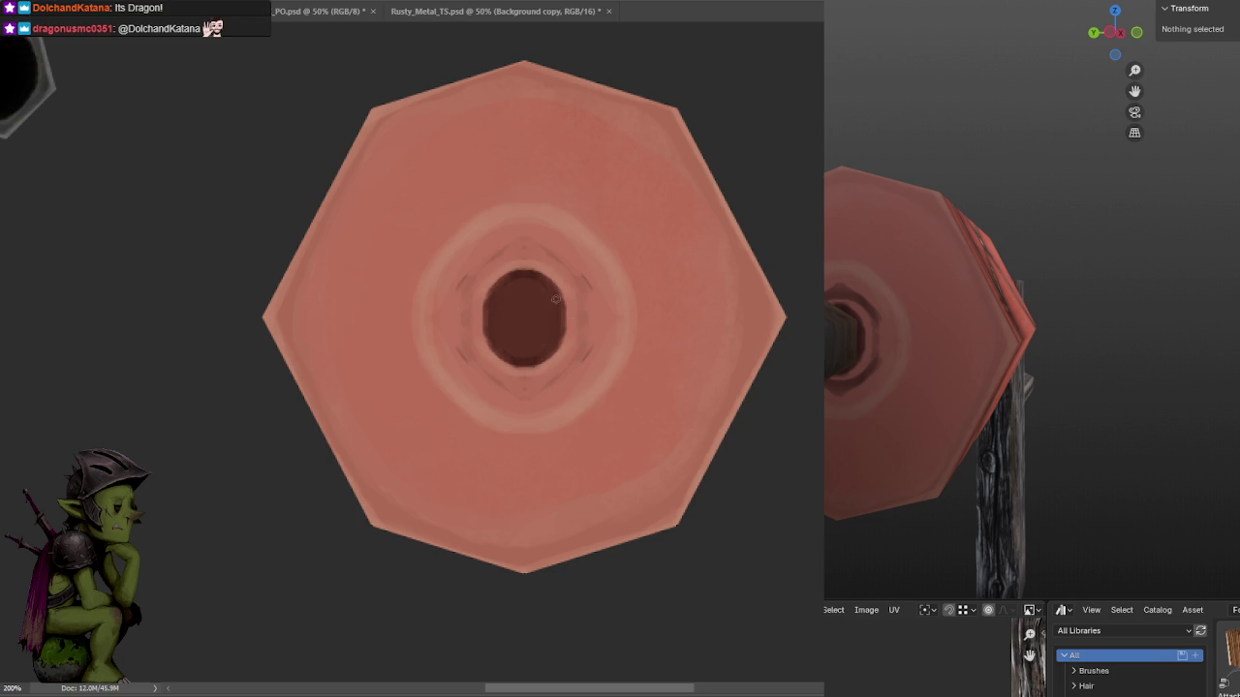
mouse_move(517, 314)
mouse_down()
mouse_move(514, 282)
mouse_move(506, 338)
mouse_move(518, 316)
mouse_up()
key(ctrl+z)
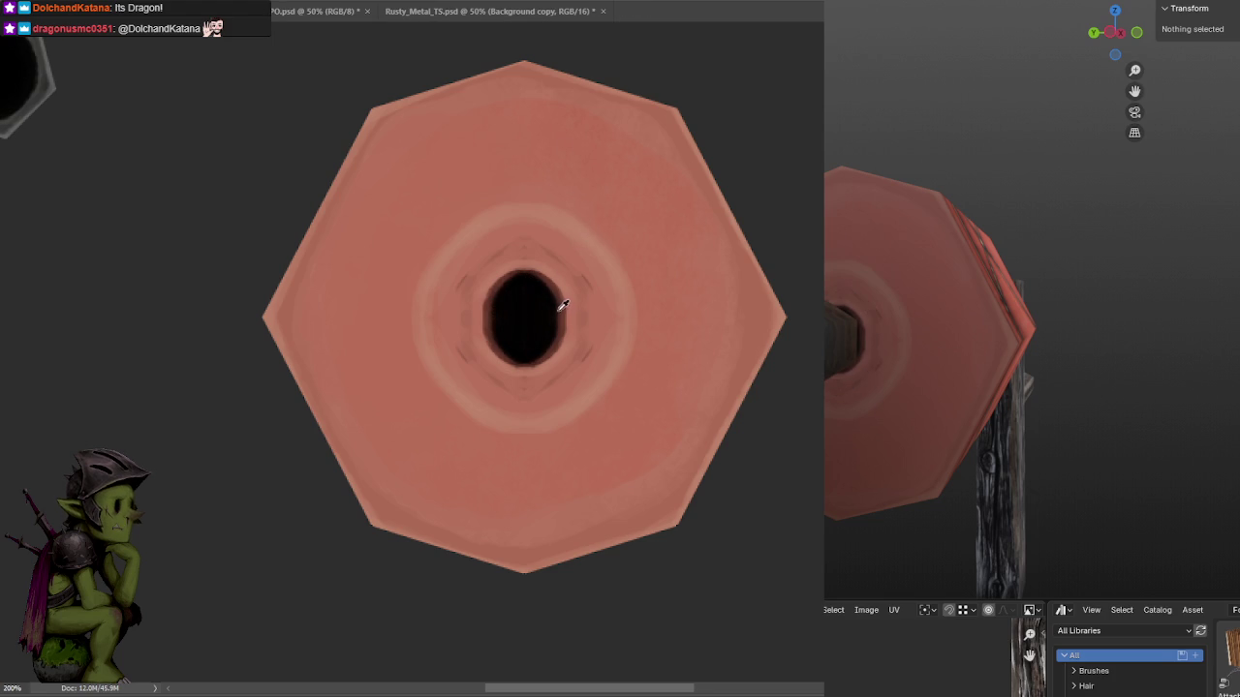
key(ctrl+z)
key(ctrl+z)
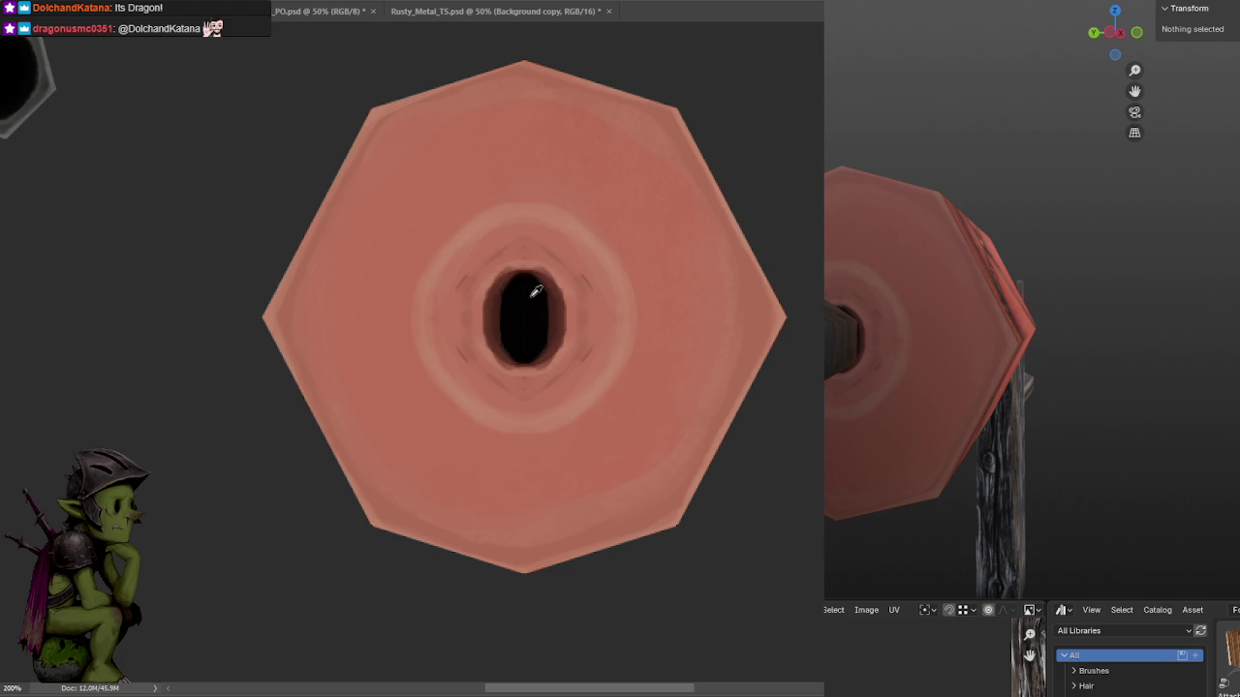
Make the center hole a taller solid black hexagon, then check it on the Blender end cap.
drag(543, 285, 552, 345)
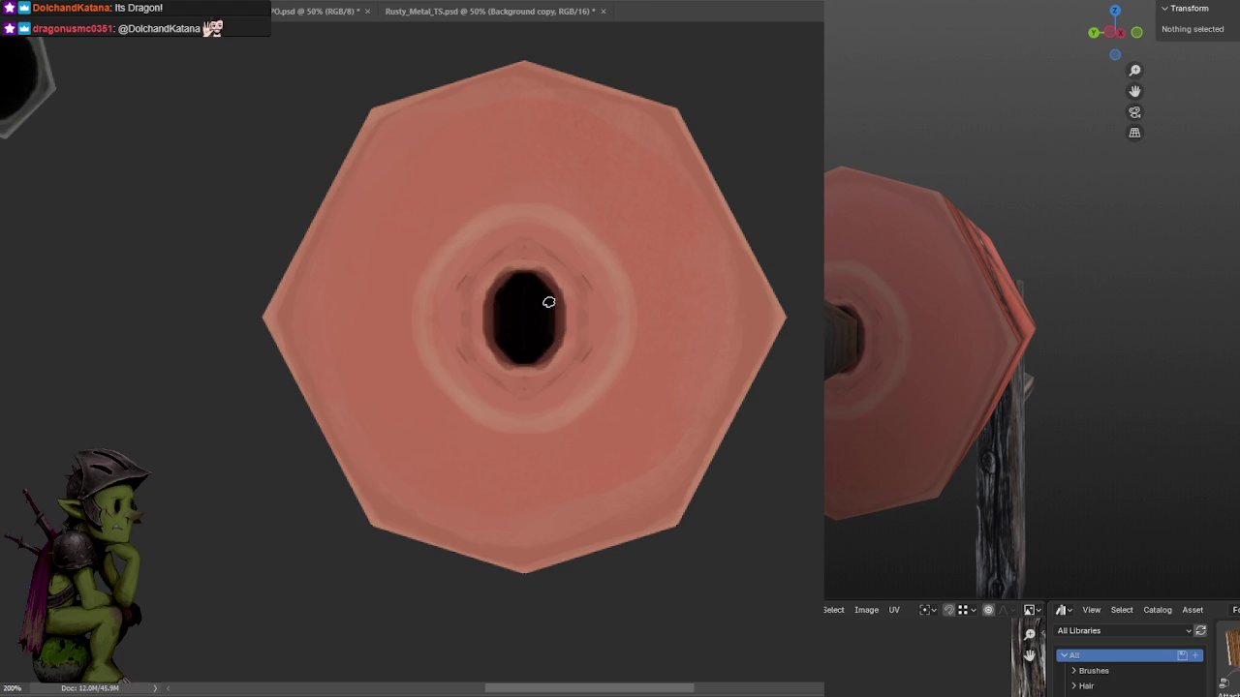
key(ctrl+z)
key(ctrl+shift+z)
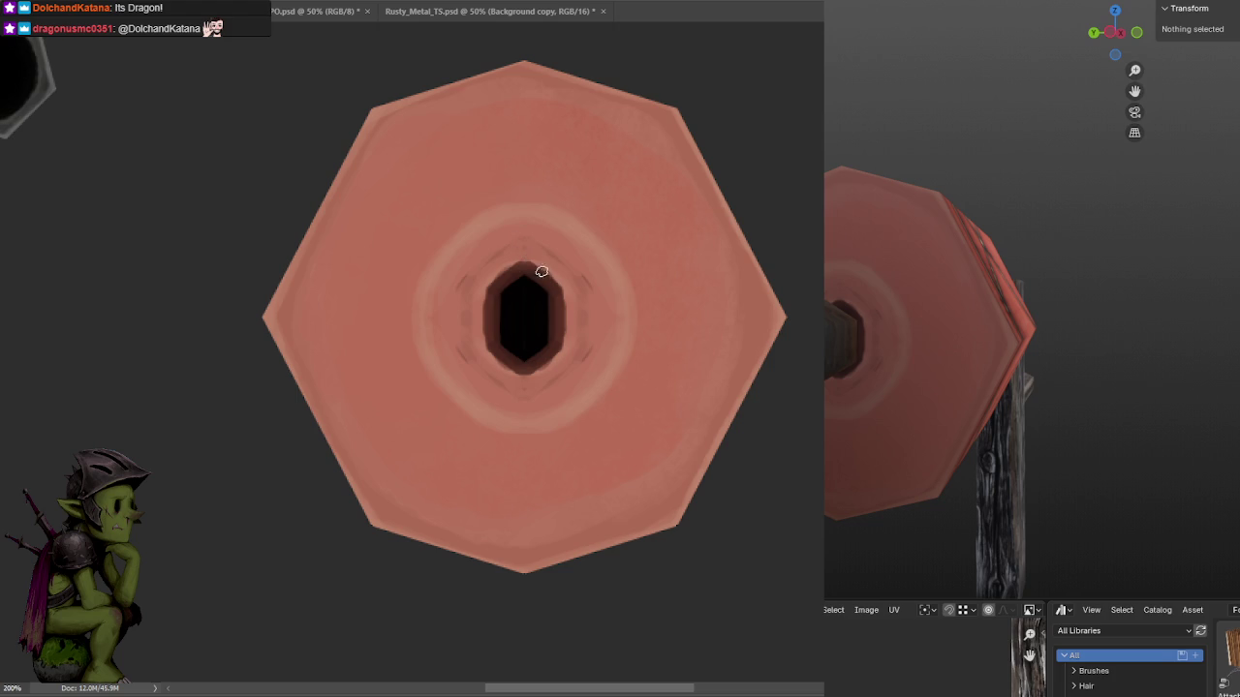
key(ctrl+shift+z)
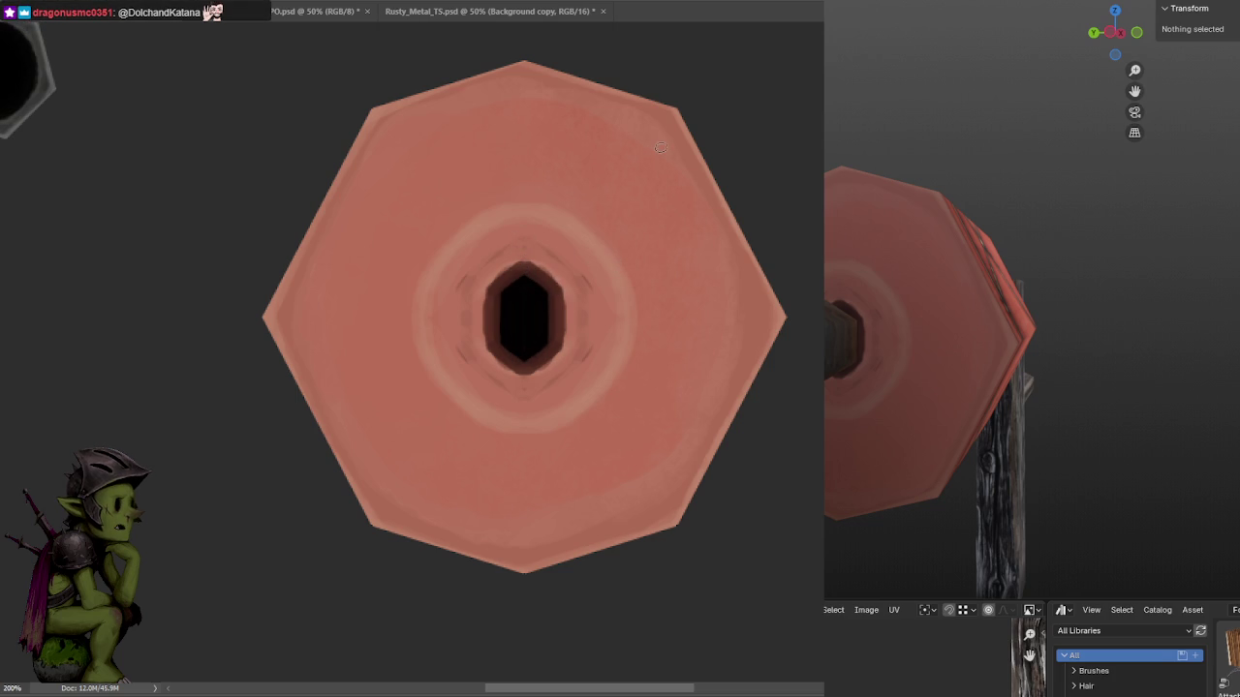
mouse_move(880, 415)
middle_down()
mouse_move(896, 418)
mouse_move(884, 394)
mouse_move(896, 417)
middle_up()
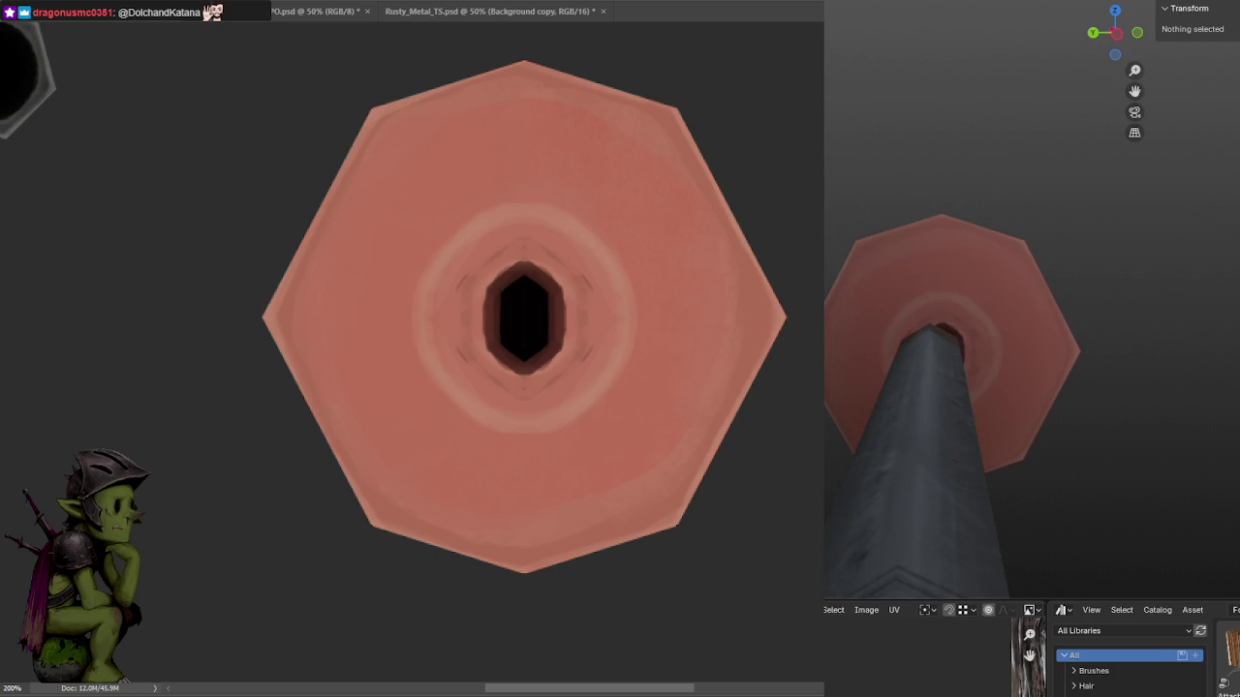
click(1000, 271)
Slide the end cap vertex left along X and return to Object Mode.
click(1052, 180)
click(970, 260)
drag(939, 291, 931, 293)
mouse_move(932, 293)
middle_down()
mouse_move(943, 211)
mouse_move(855, 97)
middle_up()
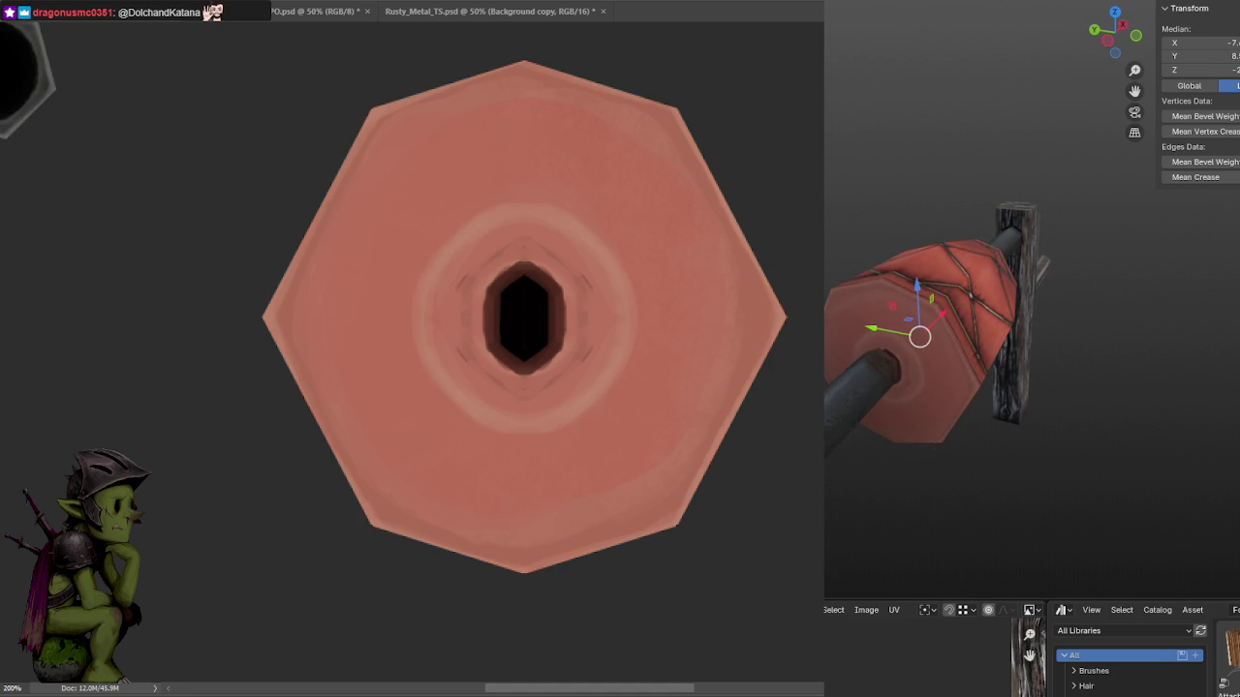
key(Tab)
Select the octagonal end cap object and frame it in the view.
middle_drag(882, 172, 963, 185)
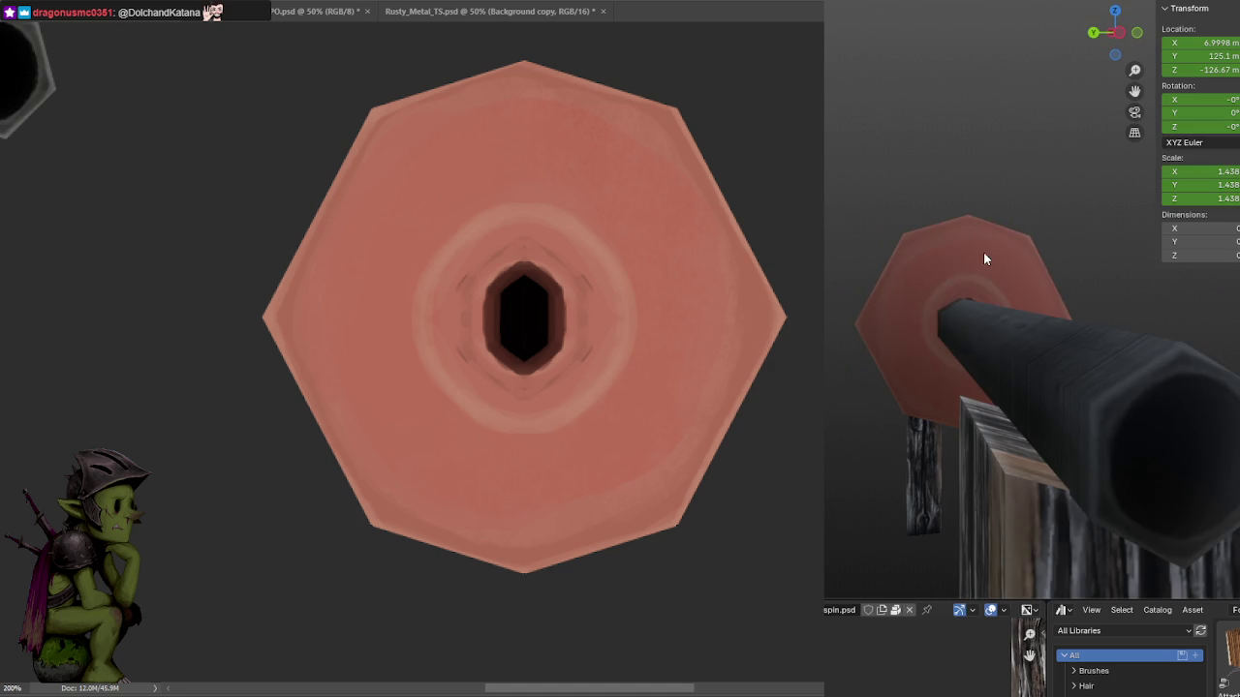
middle_drag(983, 252, 963, 260)
scroll(1000, 189, down, 5)
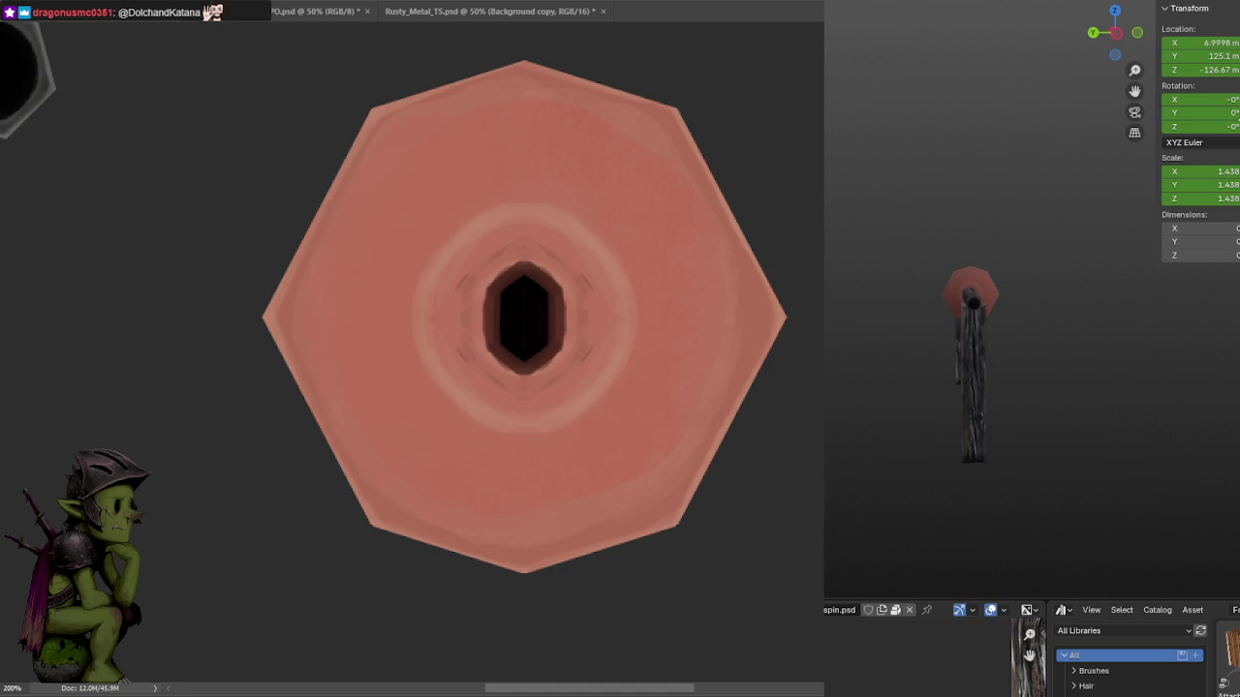
click(972, 290)
key(KP_Decimal)
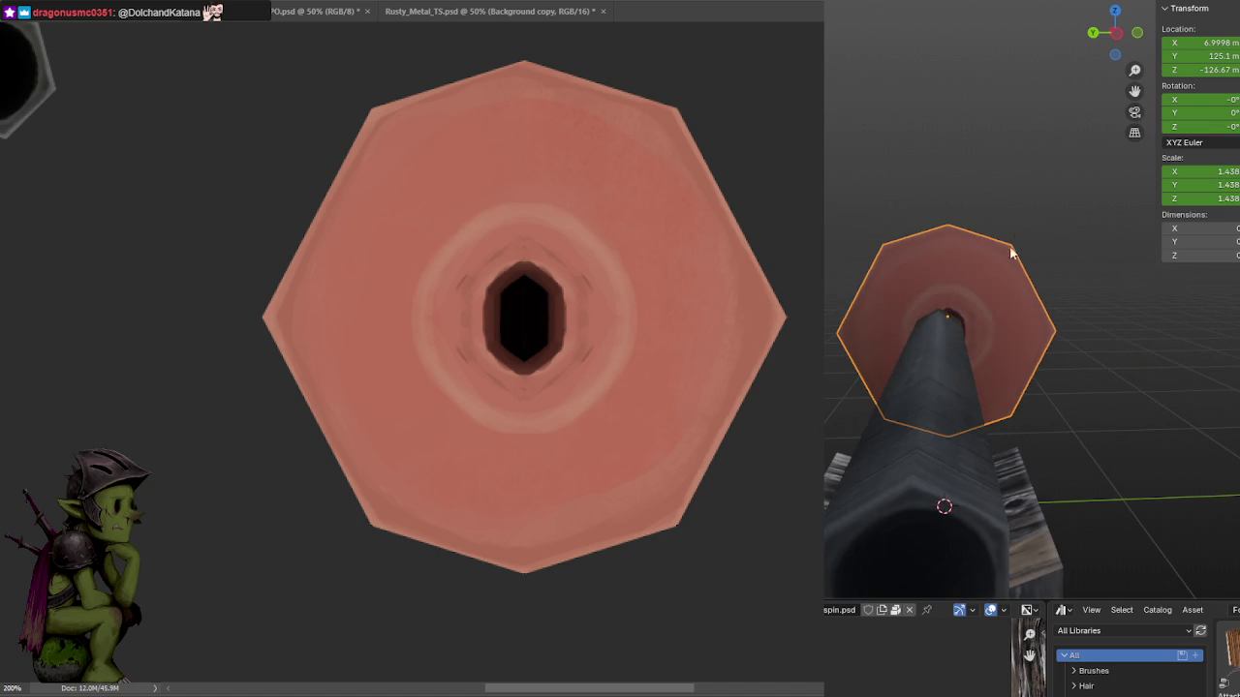
mouse_move(952, 287)
middle_down()
mouse_move(1042, 246)
mouse_move(1054, 275)
middle_up()
scroll(1024, 248, up, 3)
Move the end cap along the pipe in two constrained moves to X ≈ 9.30 m.
key(g)
key(y)
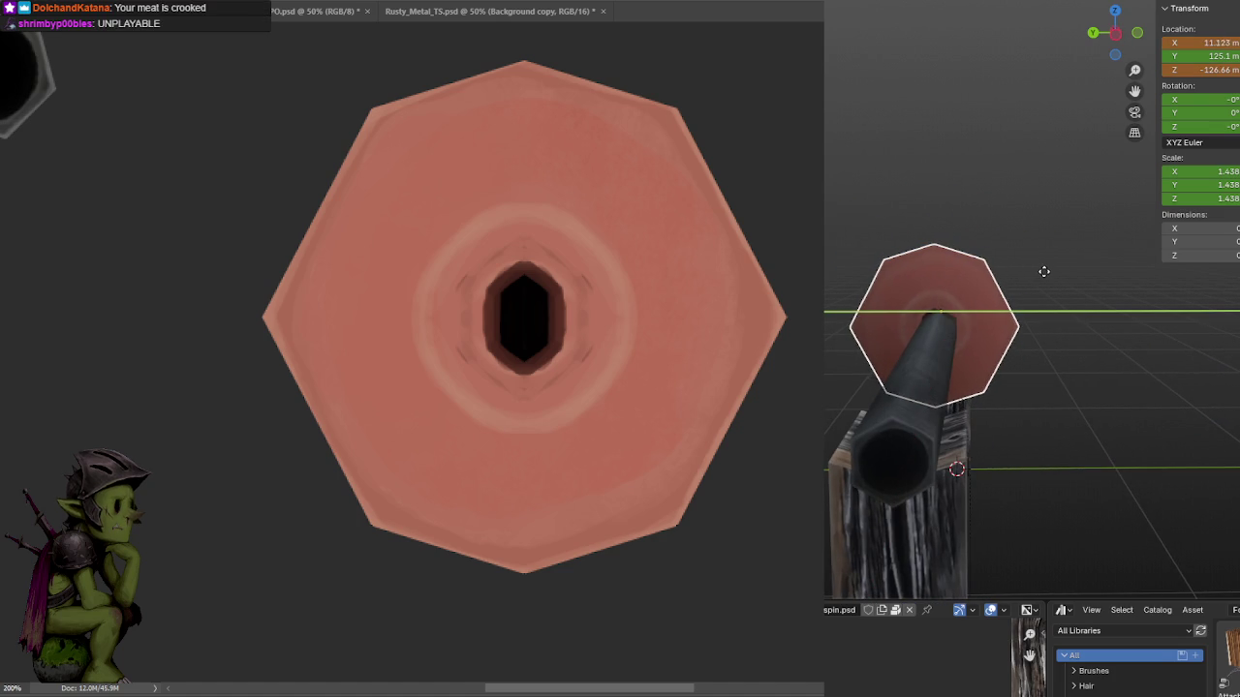
click(1047, 271)
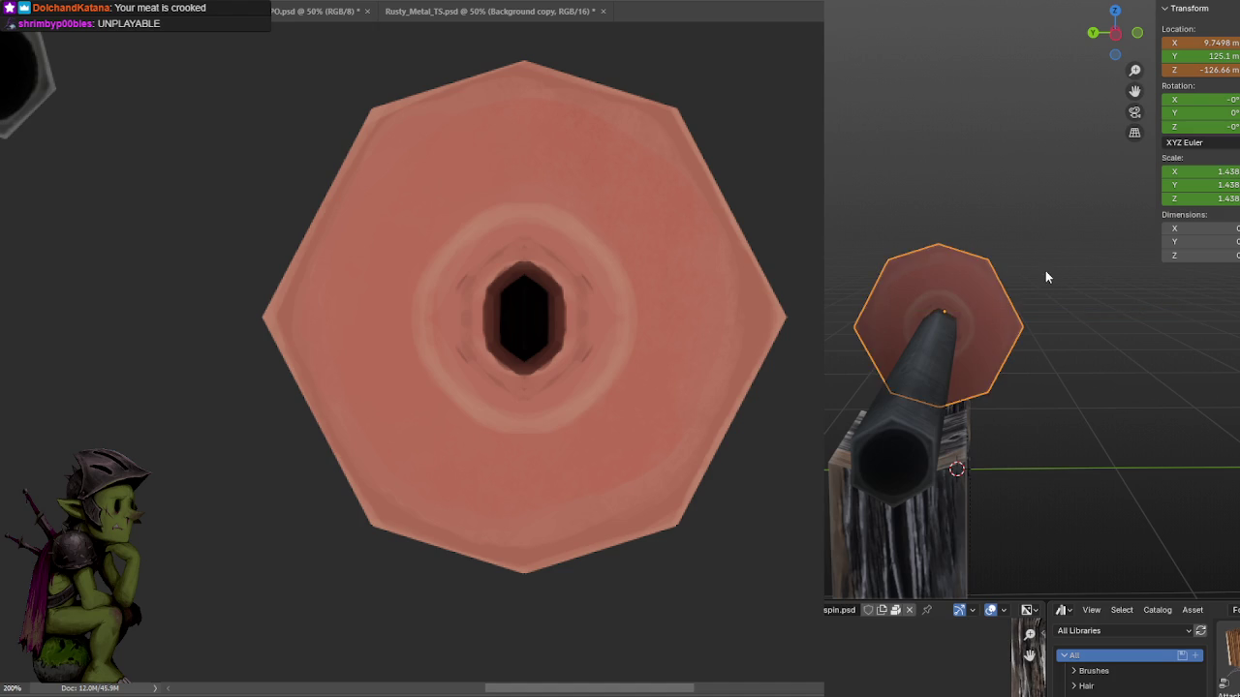
scroll(1041, 266, up, 3)
scroll(1034, 262, up, 1)
key(g)
key(y)
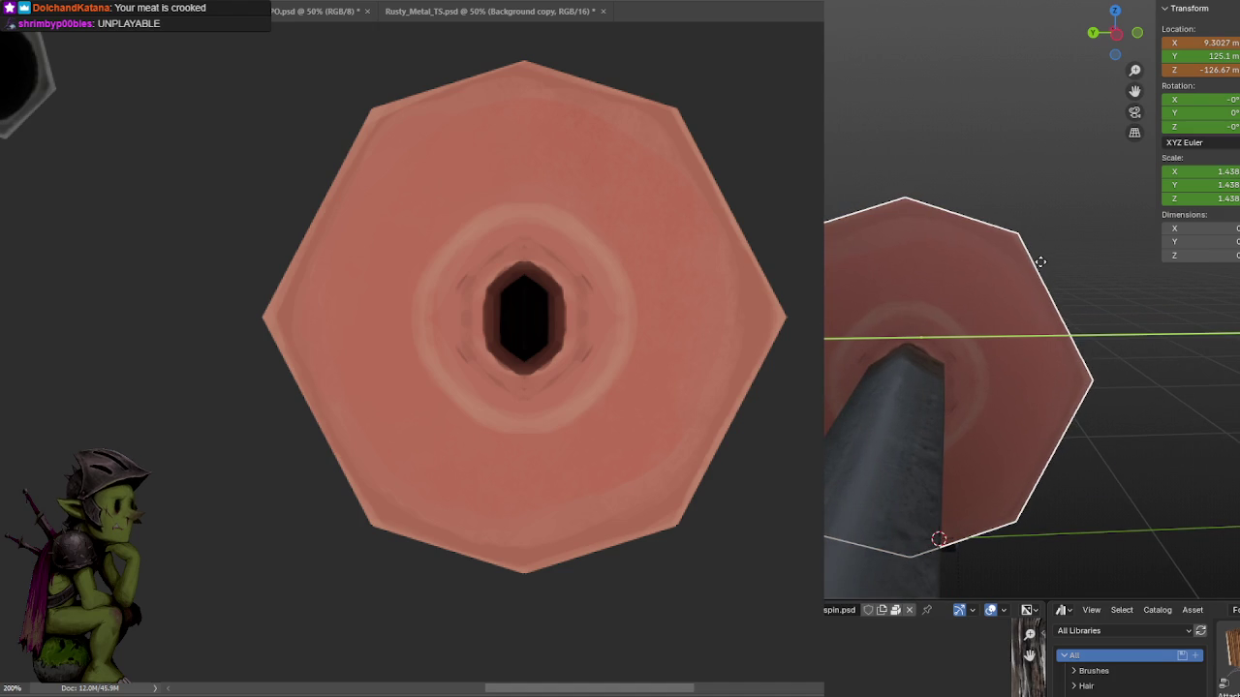
click(1040, 262)
scroll(1038, 281, down, 3)
scroll(1035, 276, down, 2)
mouse_move(1043, 251)
middle_down()
mouse_move(1018, 257)
mouse_move(1005, 232)
mouse_move(1039, 241)
mouse_move(1021, 259)
middle_up()
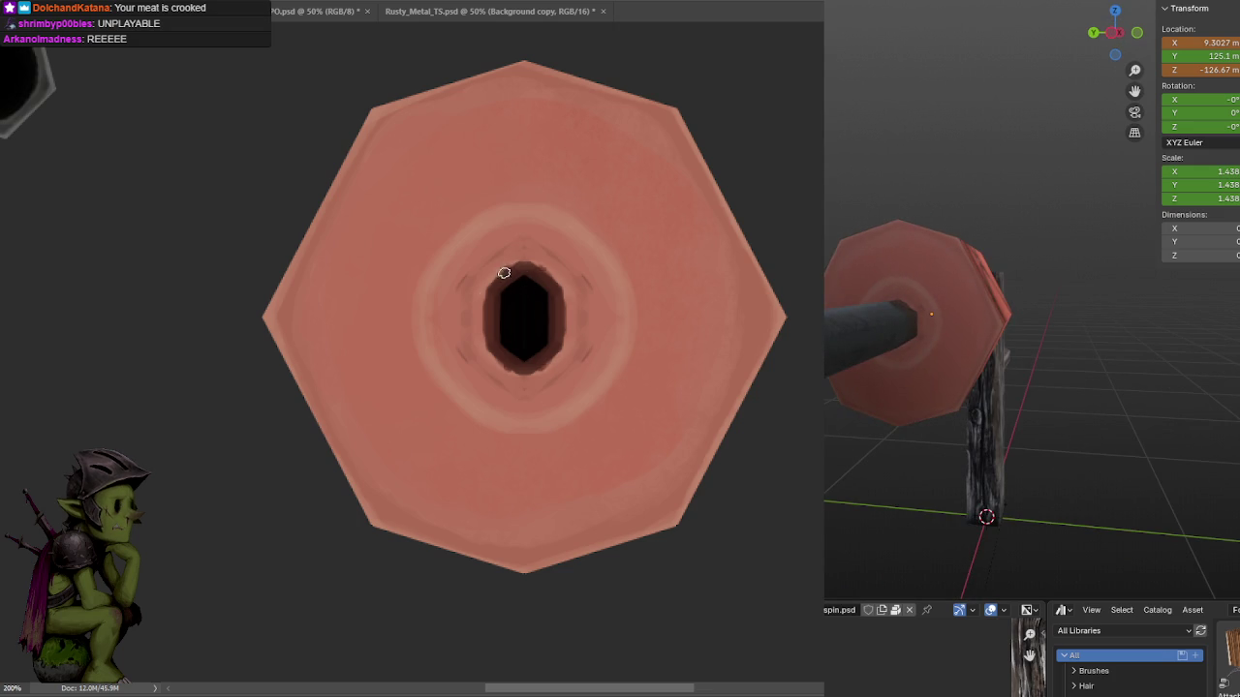
Repaint the center hole as a darker, cleaner, smaller black hexagon and save.
drag(492, 277, 509, 269)
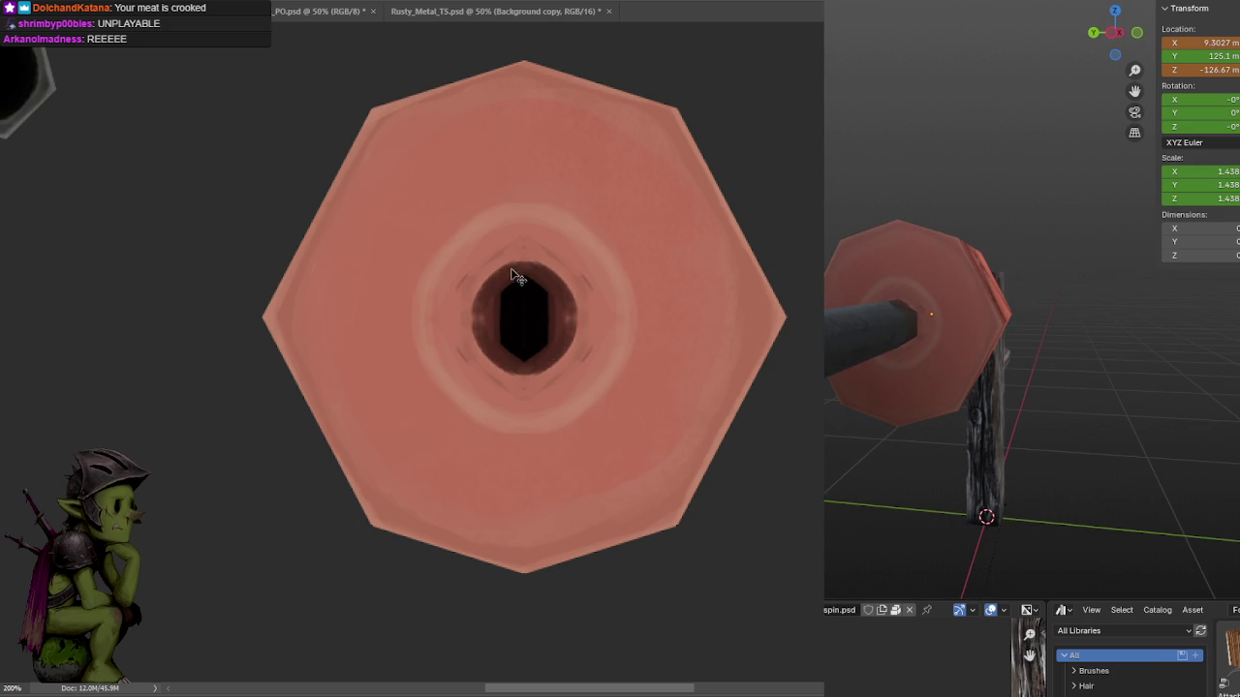
mouse_move(511, 373)
mouse_down()
mouse_move(512, 262)
mouse_move(484, 326)
mouse_move(507, 299)
mouse_up()
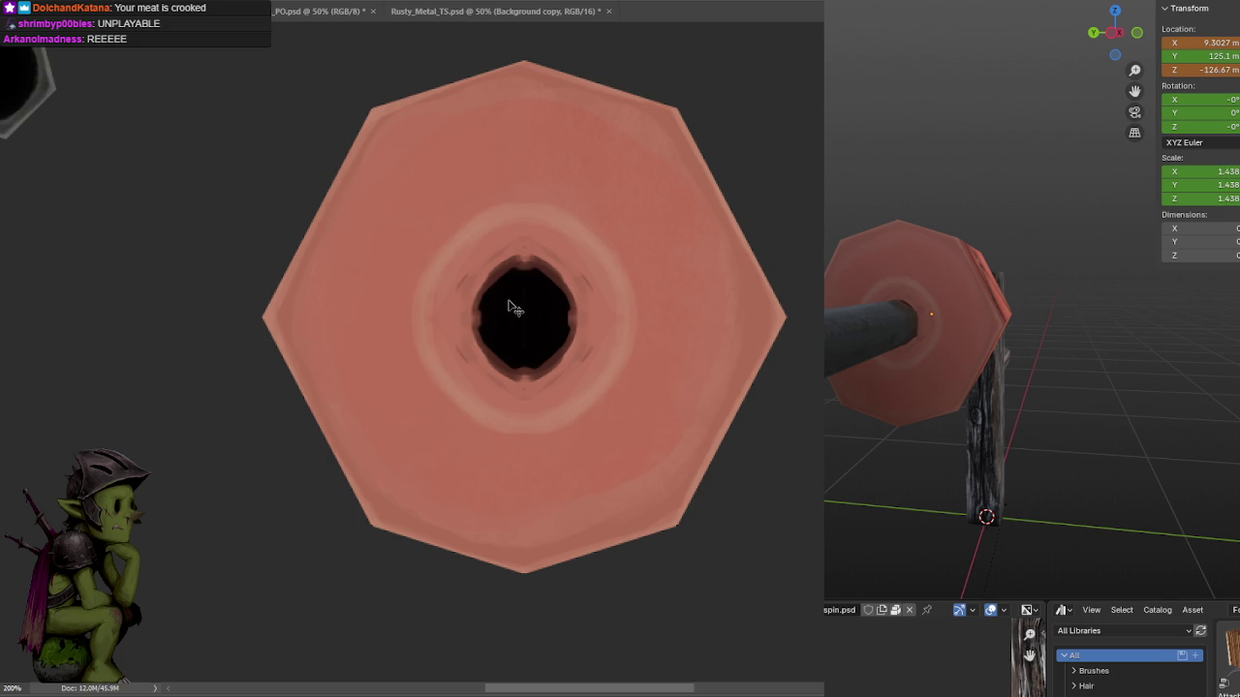
drag(505, 246, 552, 276)
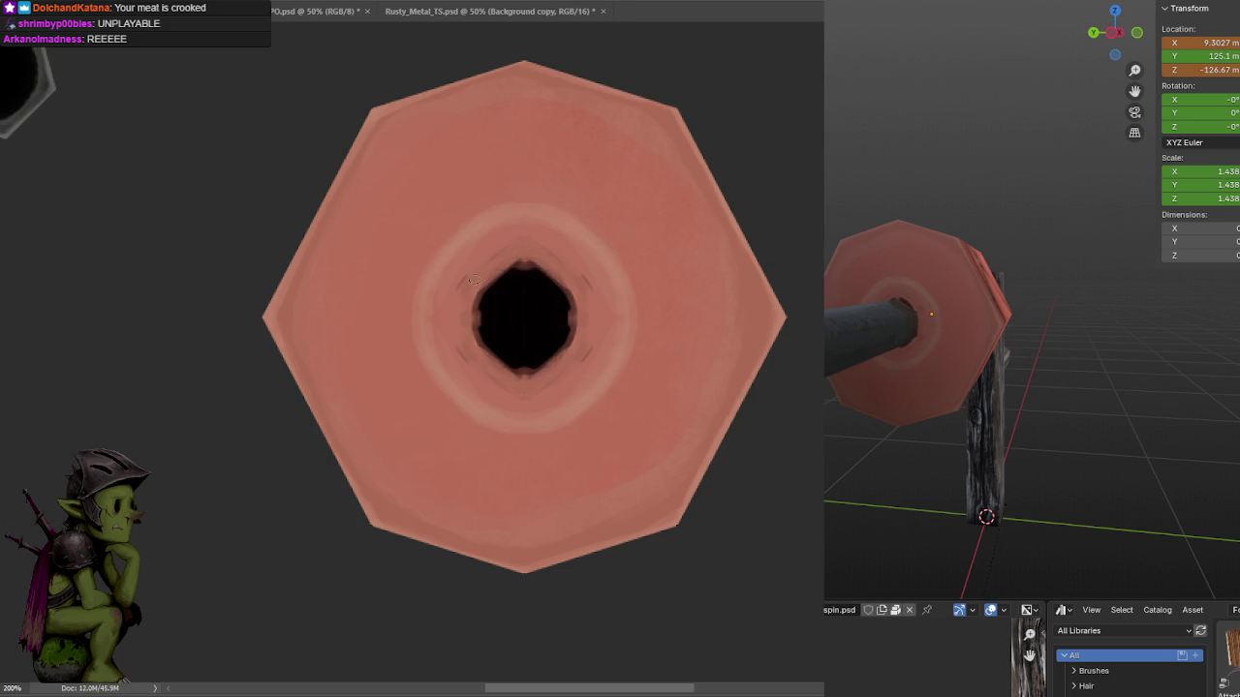
drag(498, 368, 533, 364)
mouse_move(513, 268)
mouse_down()
mouse_move(494, 294)
mouse_move(533, 254)
mouse_move(485, 277)
mouse_move(475, 319)
mouse_move(494, 297)
mouse_move(476, 332)
mouse_move(476, 281)
mouse_move(524, 272)
mouse_move(478, 290)
mouse_move(483, 299)
mouse_move(528, 266)
mouse_up()
key(ctrl+s)
key(ctrl+s)
key(ctrl+s)
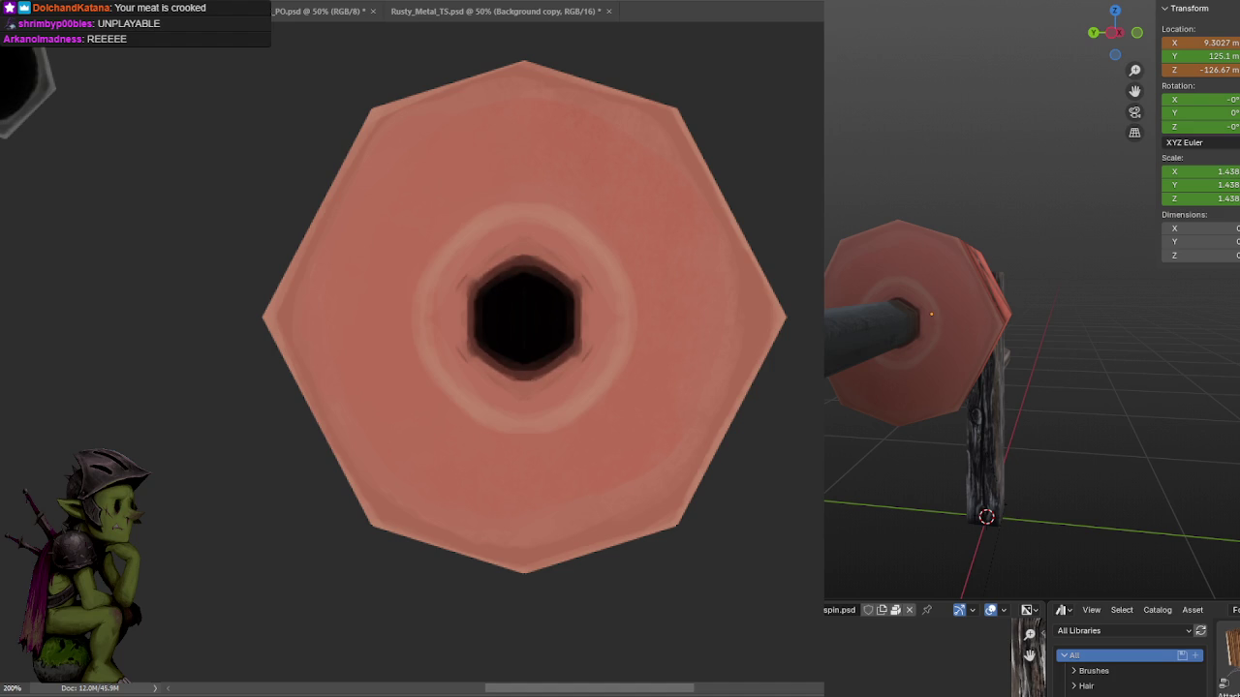
Add dark shading to the hole's upper-left rim and mirrored lower edge, undoing excess strokes.
drag(489, 273, 503, 280)
key(ctrl+z)
mouse_move(534, 268)
mouse_down()
mouse_move(476, 280)
mouse_move(472, 333)
mouse_up()
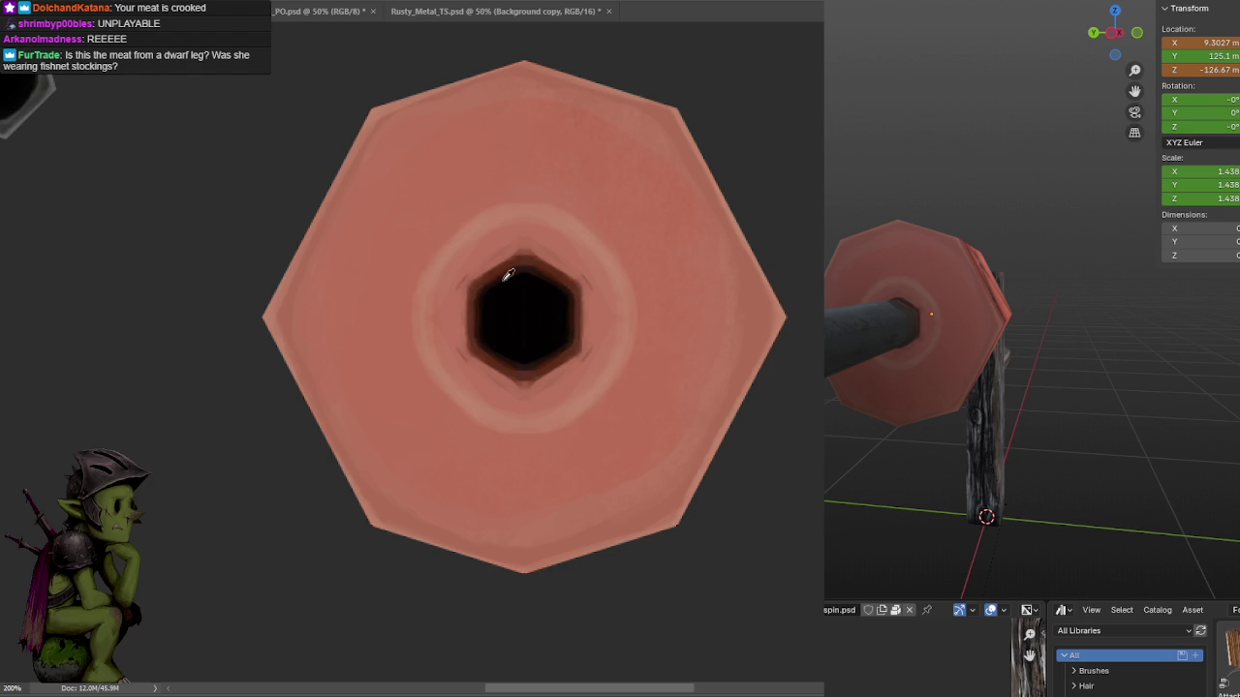
mouse_move(484, 287)
mouse_down()
mouse_move(508, 268)
mouse_move(486, 297)
mouse_up()
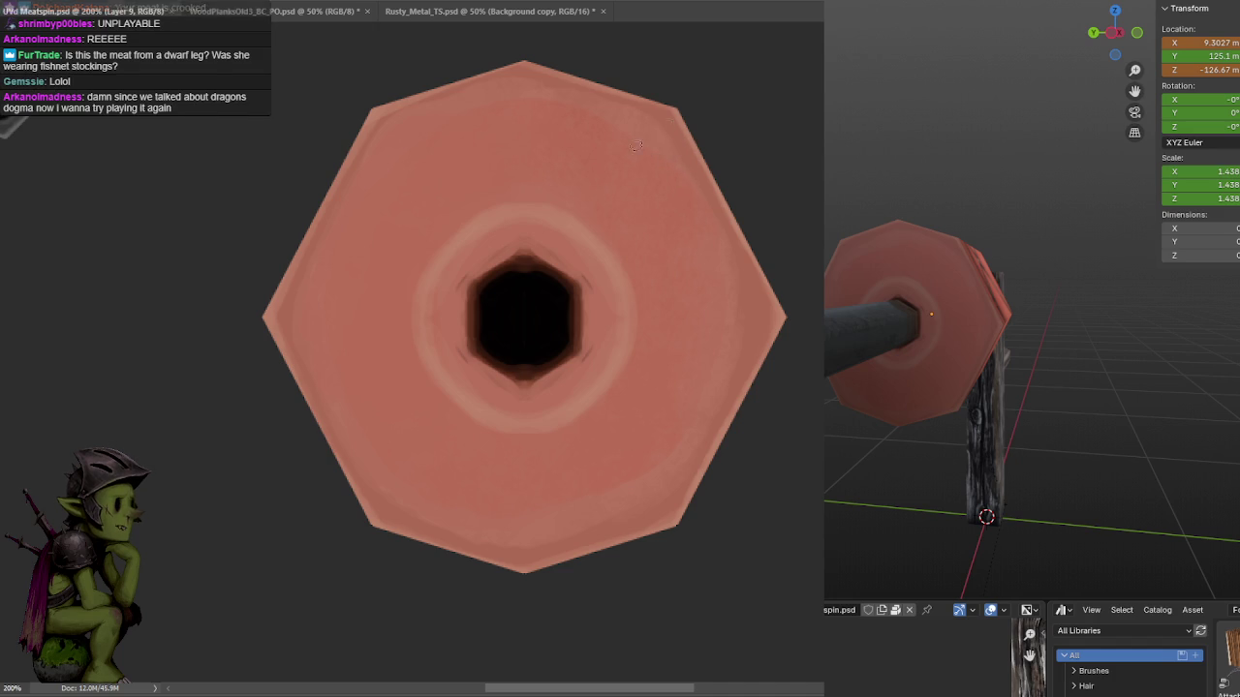
key(ctrl+z)
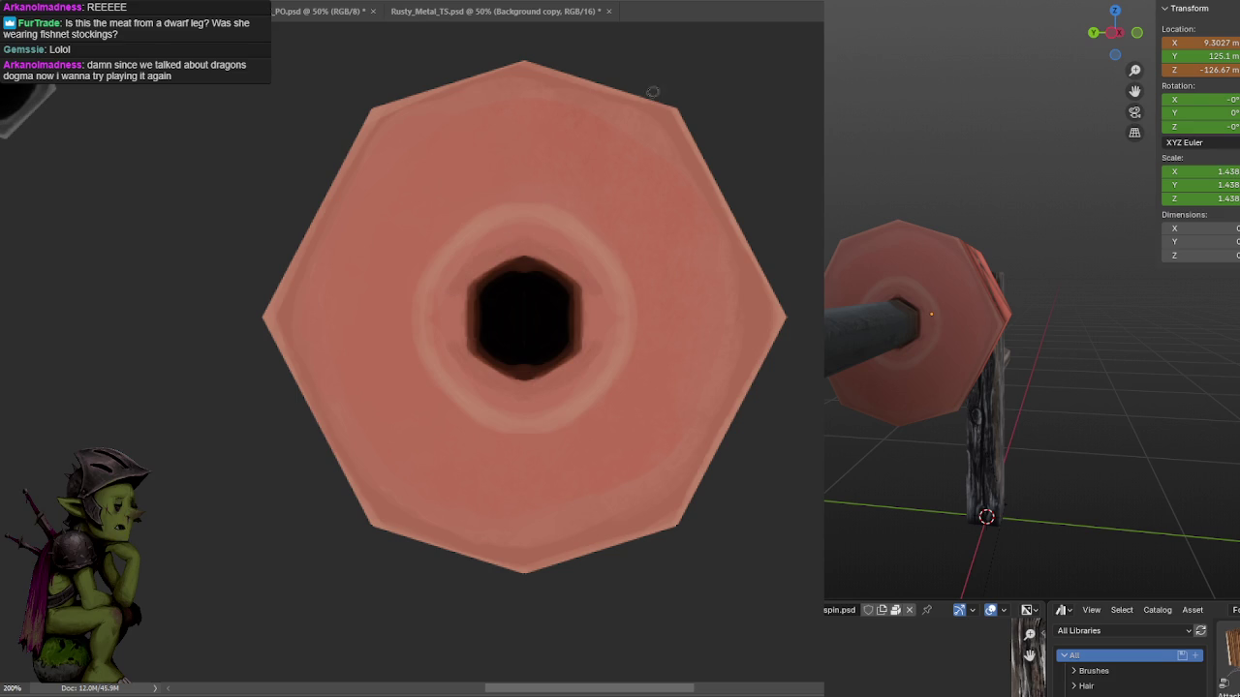
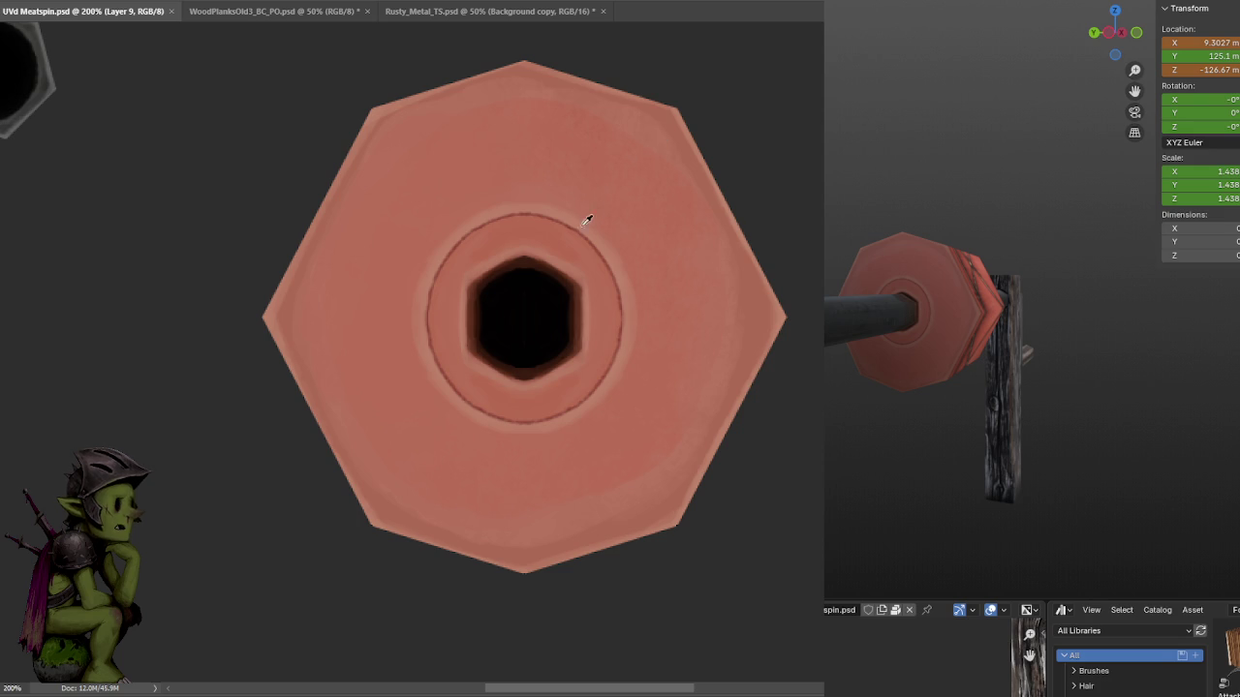
Paint mirrored dark radial grooves at the octagon's top, bottom, sides and diagonals, undoing misplaced strokes.
key(ctrl+z)
key(ctrl+z)
key(ctrl+shift+z)
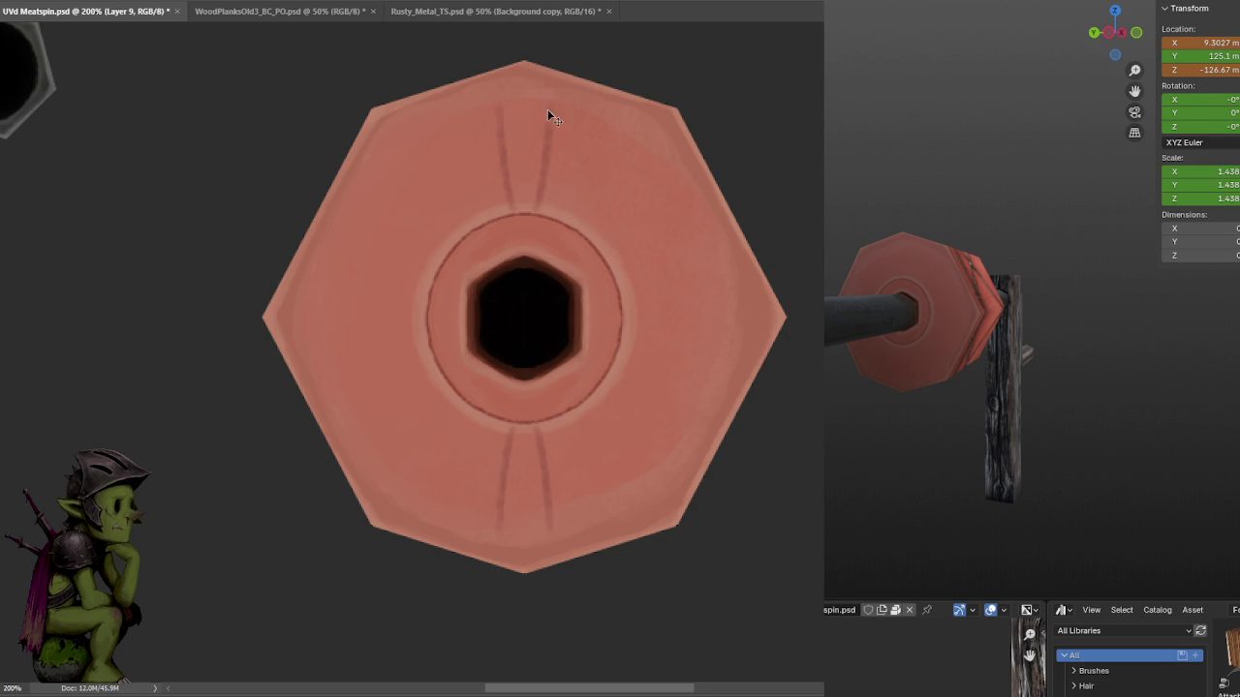
drag(531, 184, 528, 205)
drag(616, 186, 605, 207)
key(ctrl+z)
drag(635, 346, 665, 357)
key(ctrl+z)
drag(632, 288, 729, 288)
key(ctrl+z)
drag(626, 293, 757, 291)
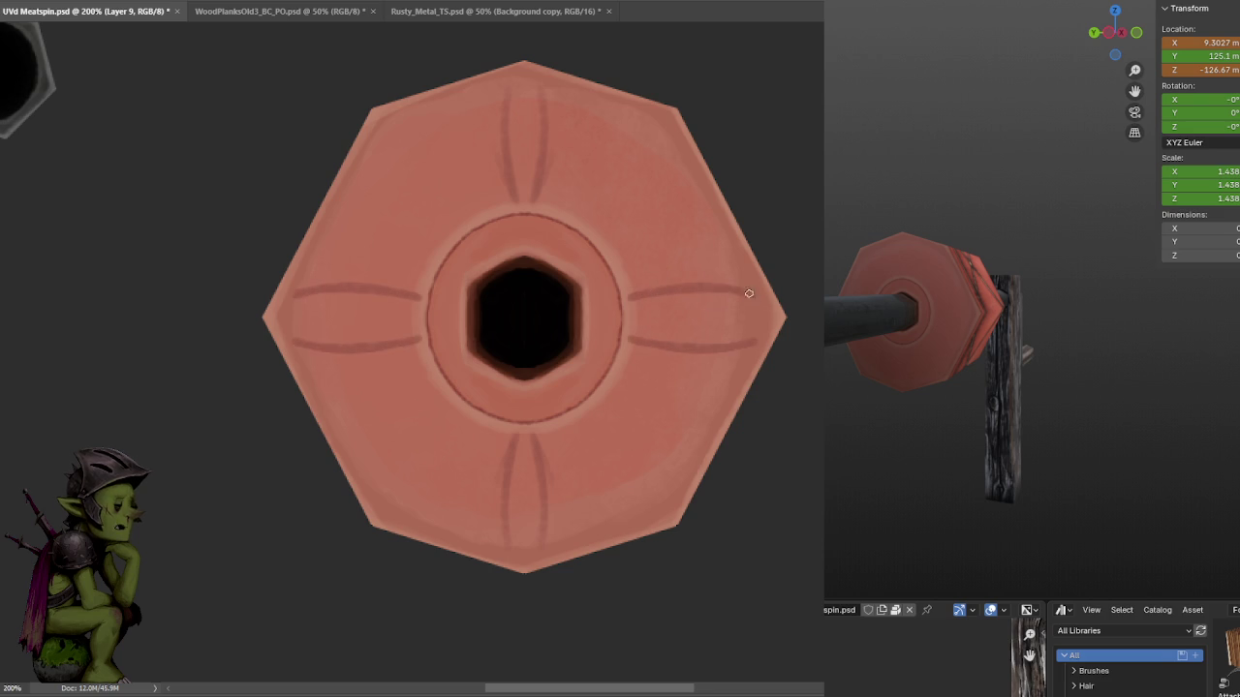
mouse_move(647, 118)
mouse_down()
mouse_move(585, 209)
mouse_move(632, 134)
mouse_move(599, 235)
mouse_move(629, 204)
mouse_move(602, 234)
mouse_up()
key(ctrl+z)
key(ctrl+z)
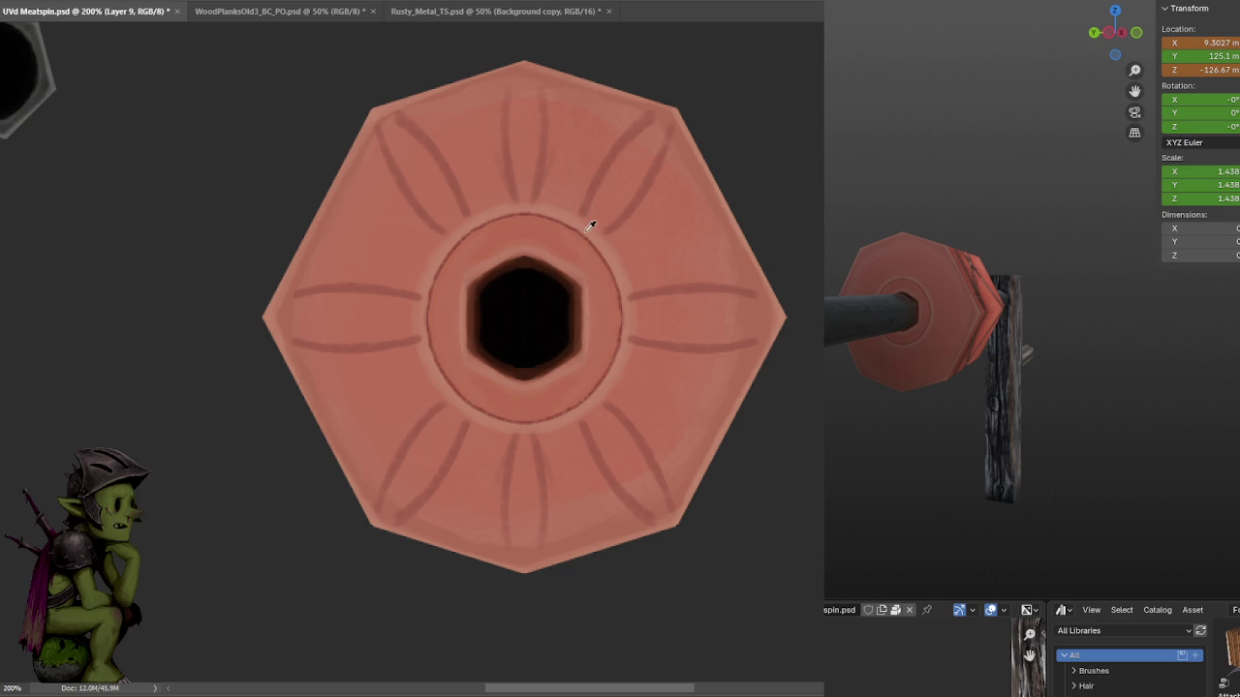
Add highlights inside the diagonal and top grooves, plus extra faint grooves between existing ones.
drag(634, 163, 616, 184)
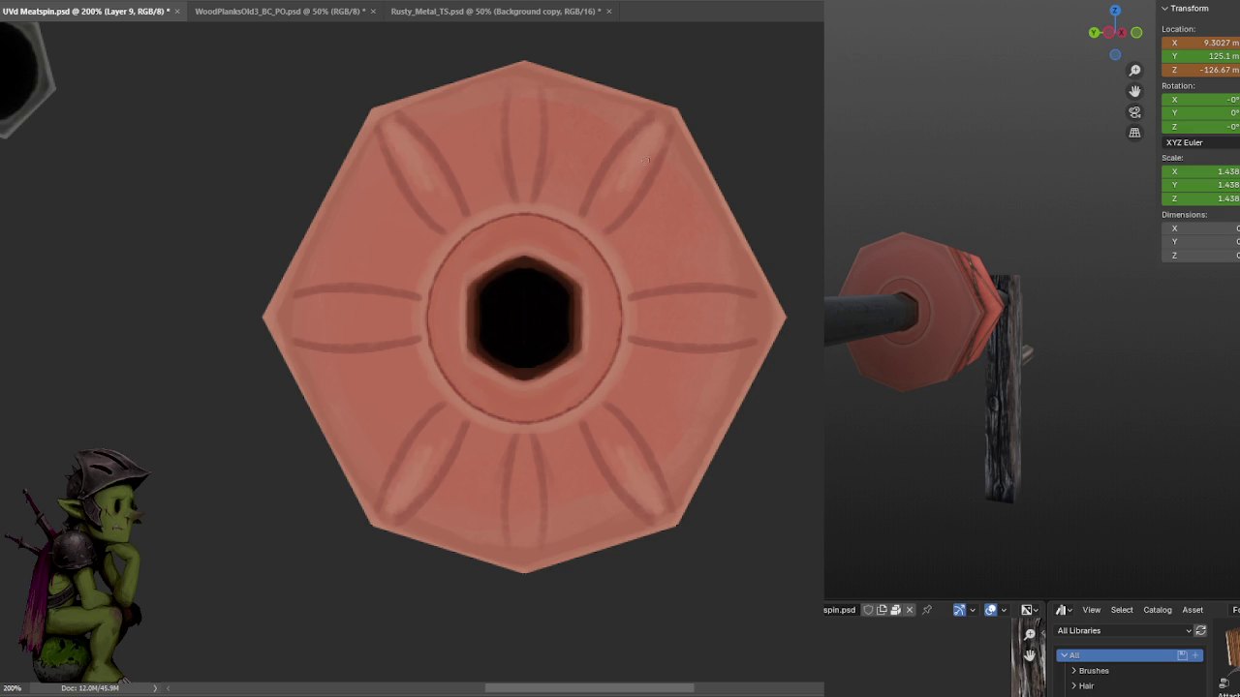
drag(524, 97, 522, 135)
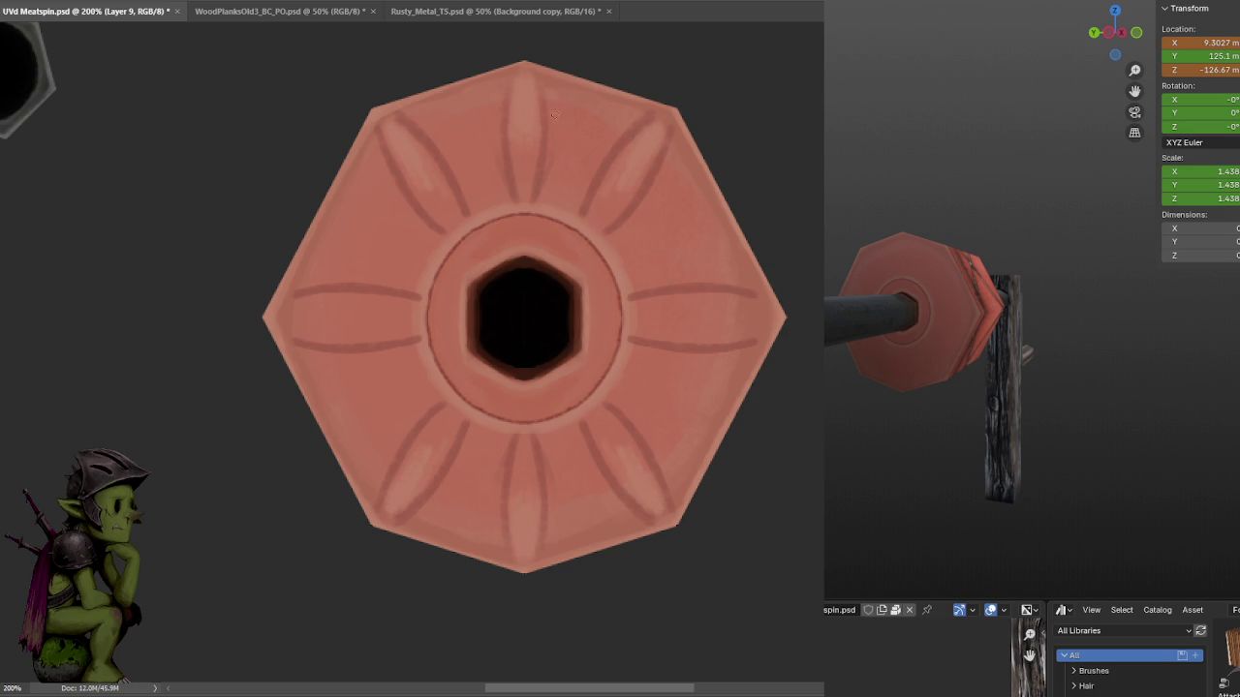
drag(601, 136, 600, 113)
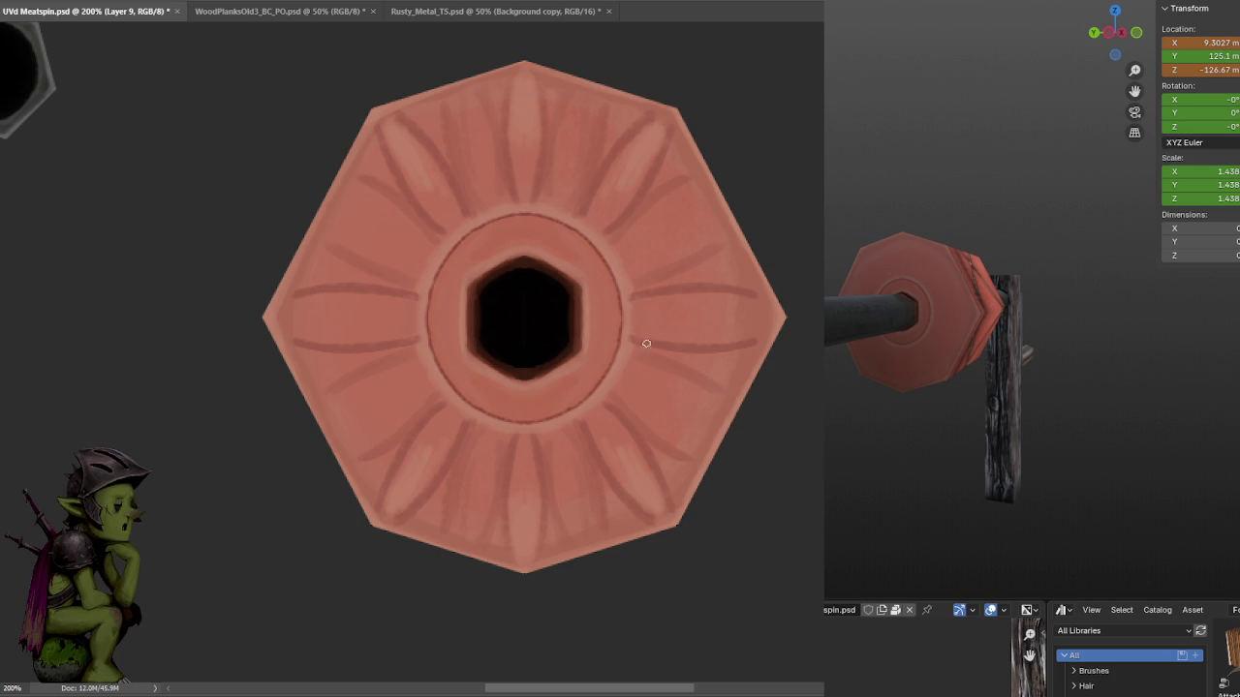
drag(635, 295, 639, 335)
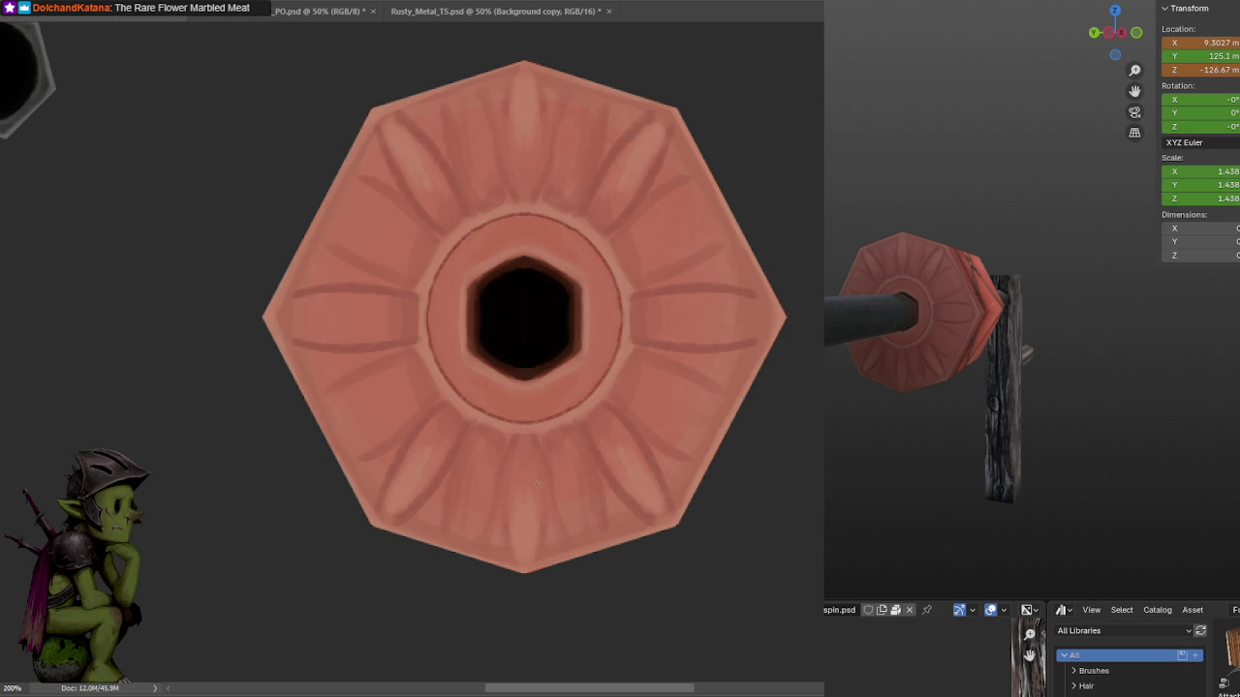
Brush lighter highlight marks over the lower groove petals, then bring up the symmetry mode list.
drag(582, 452, 616, 488)
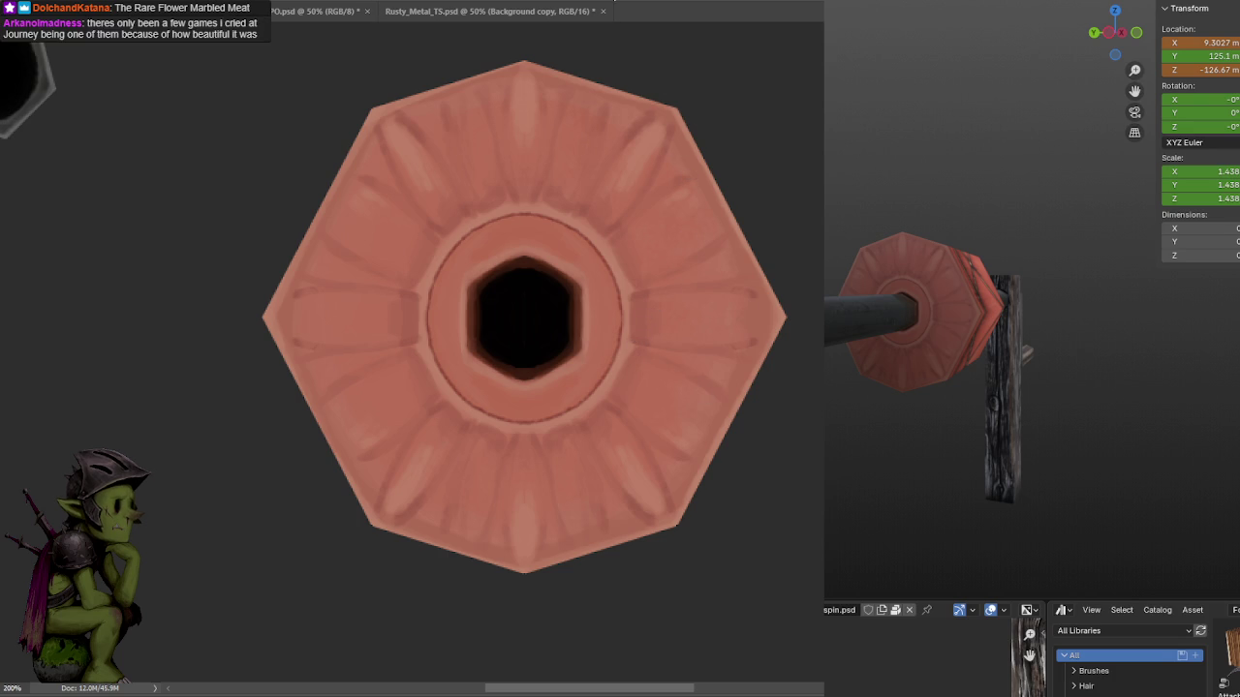
click(610, 2)
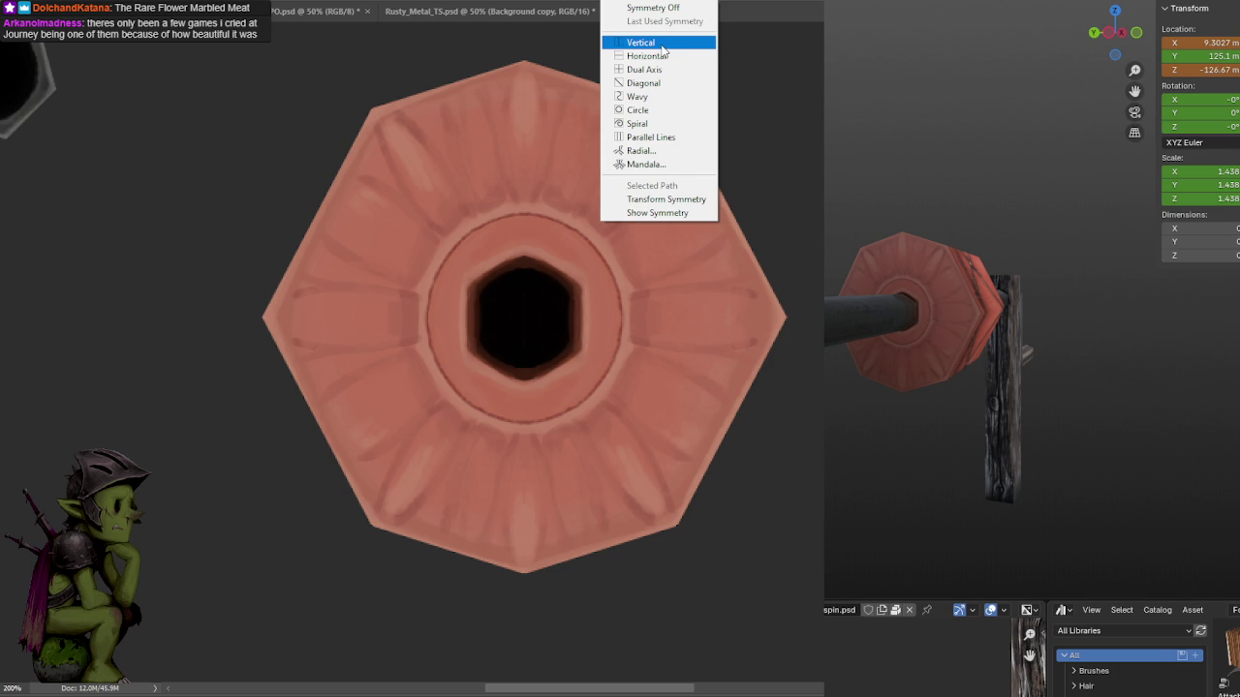
click(646, 56)
key(ctrl+minus)
key(ctrl+minus)
key(ctrl+minus)
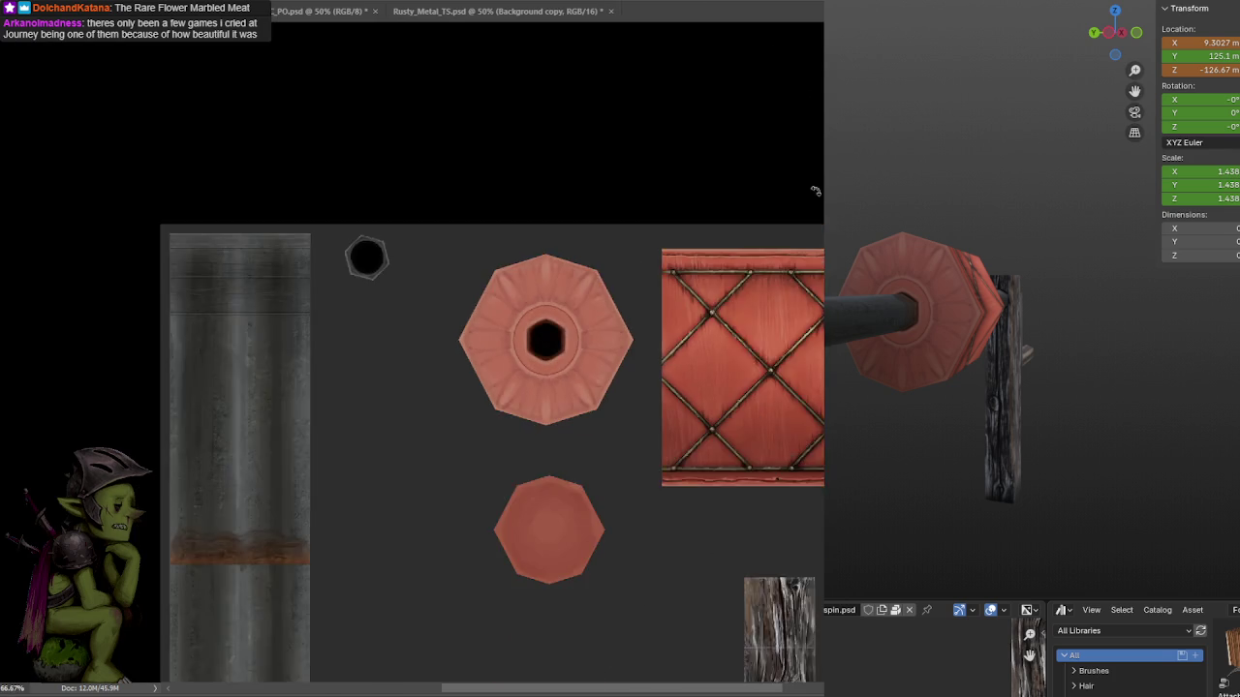
mouse_move(688, 615)
mouse_down()
mouse_move(678, 334)
mouse_move(590, 254)
mouse_up()
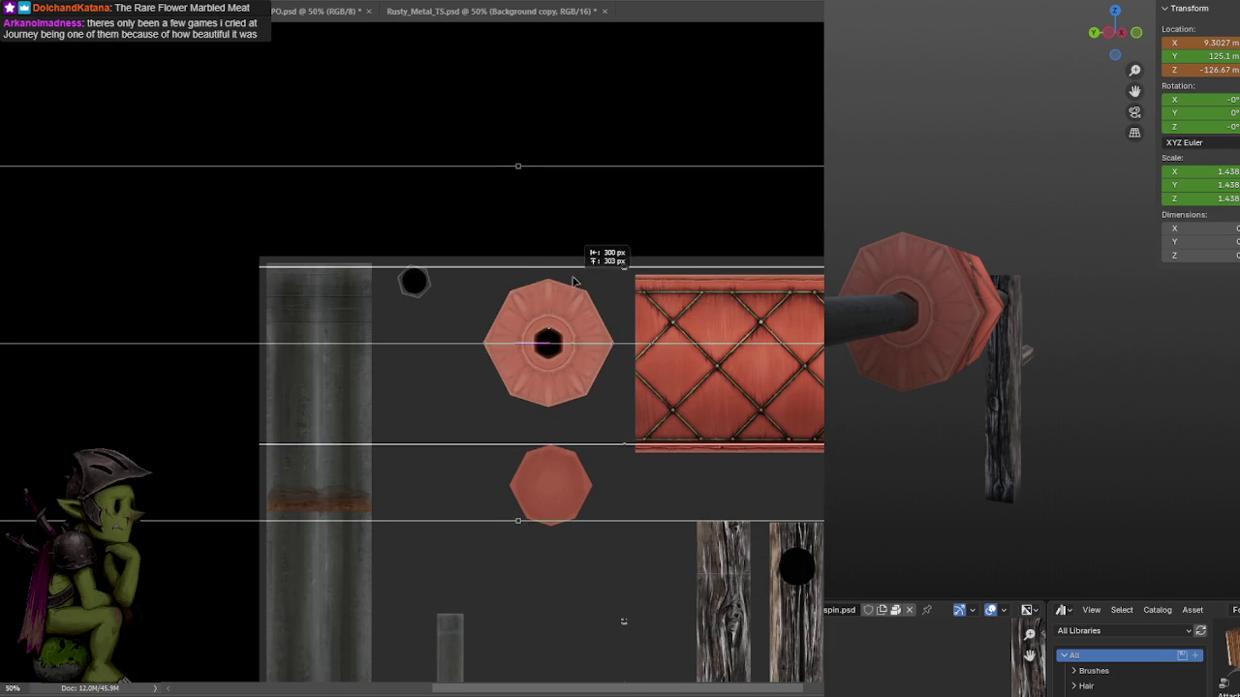
key(ctrl+plus)
key(ctrl+plus)
key(ctrl+plus)
click(647, 3)
click(656, 212)
mouse_move(591, 291)
mouse_down()
mouse_move(625, 291)
mouse_move(616, 200)
mouse_up()
key(ctrl+z)
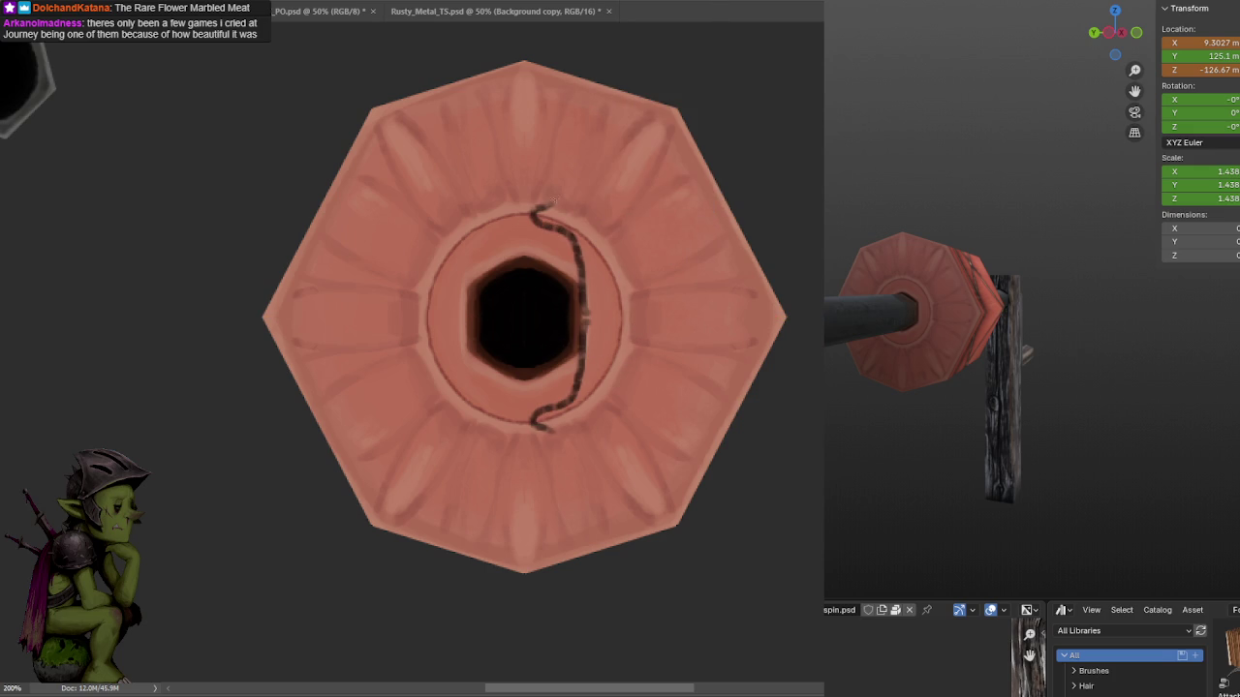
key(ctrl+z)
drag(515, 258, 540, 197)
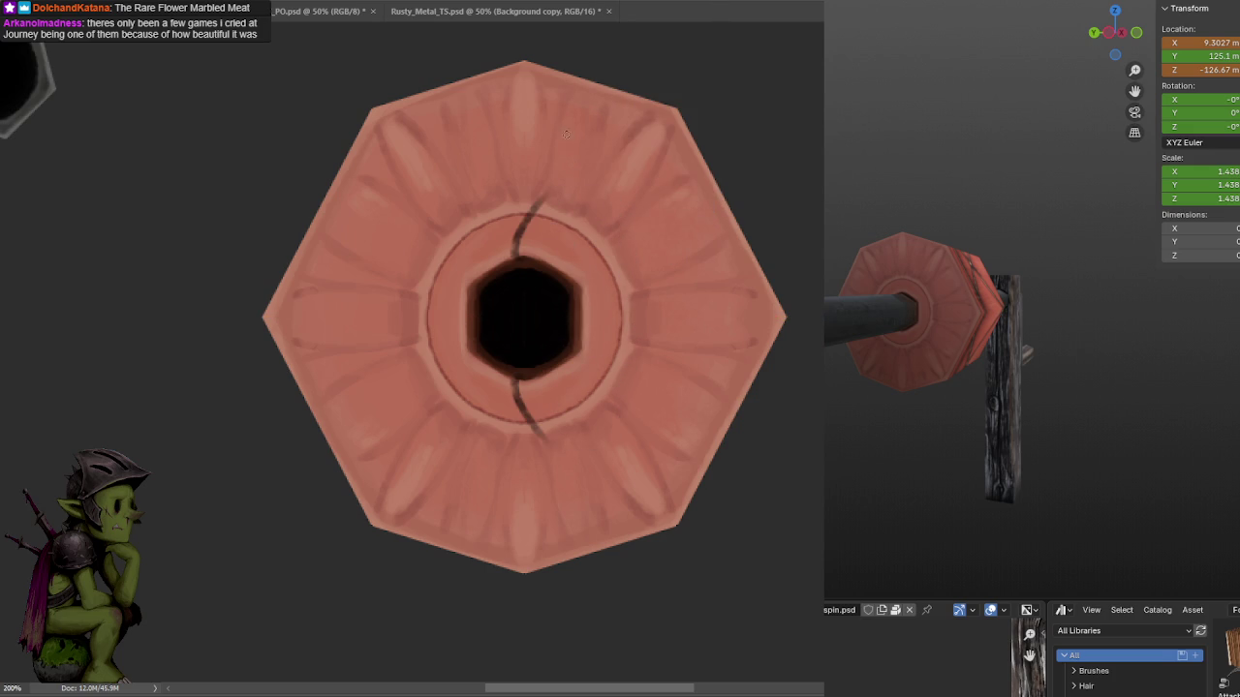
key(ctrl+z)
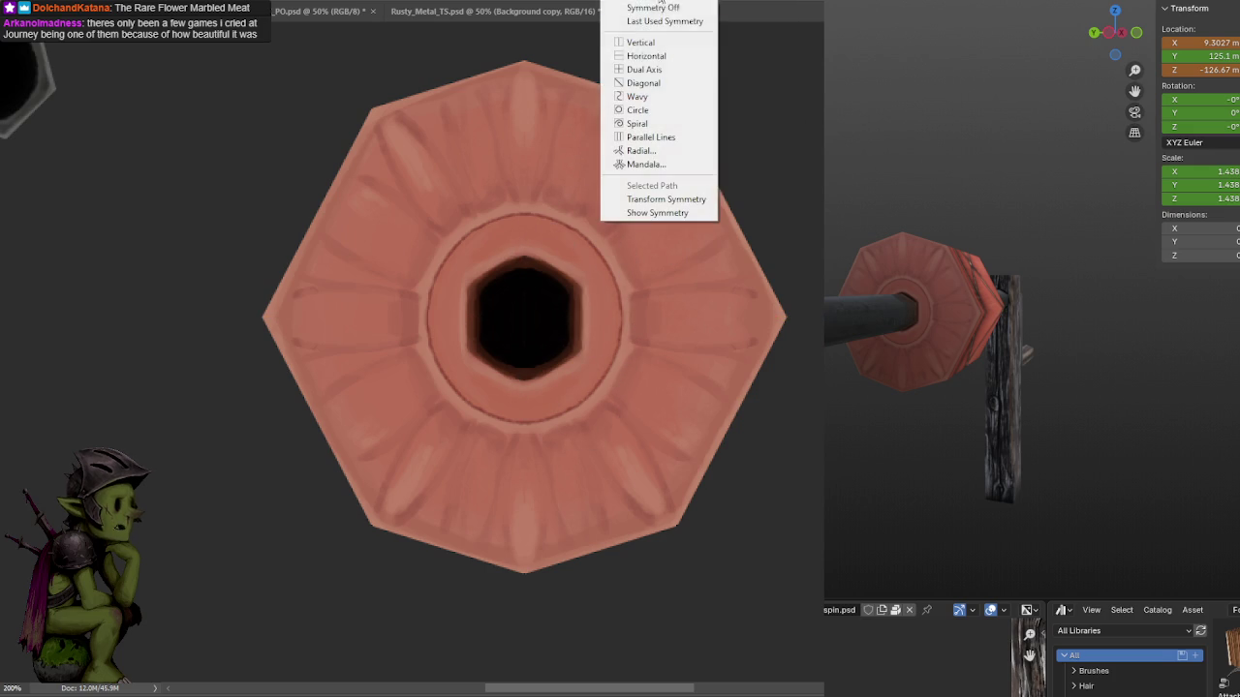
Create a vertical symmetry guide centred on the octagon and hide its centre line.
click(656, 42)
drag(804, 392, 192, 387)
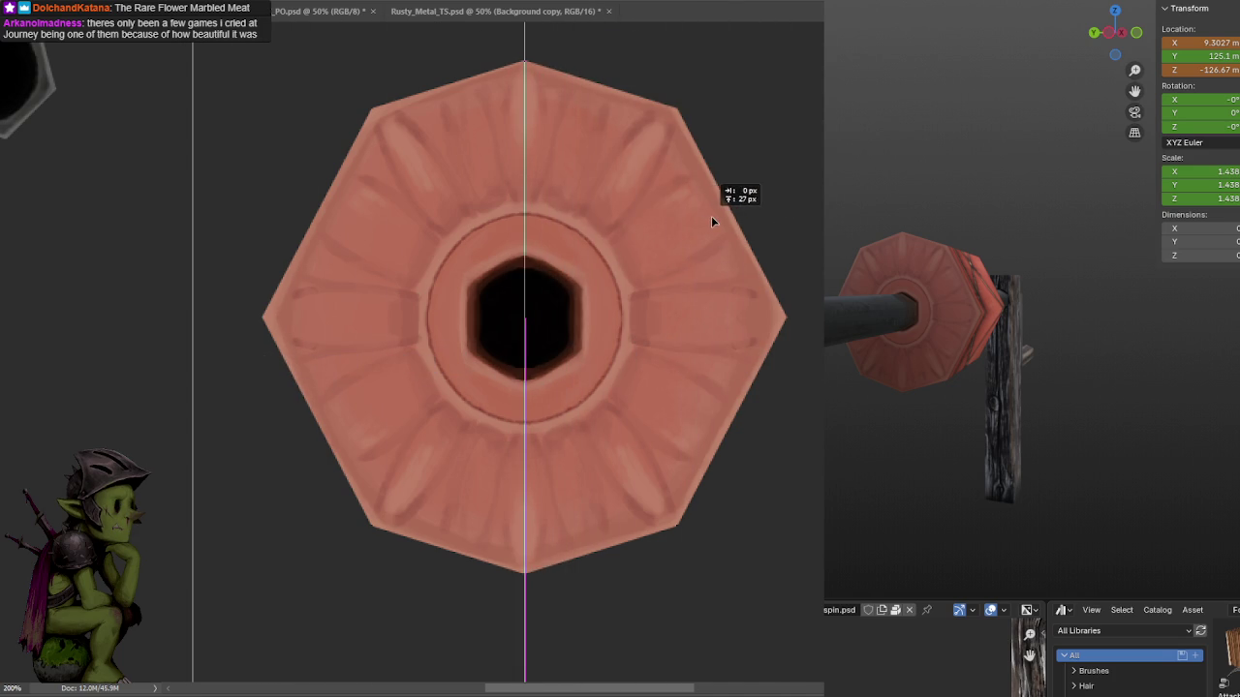
key(Return)
click(664, 212)
Paint a smooth dark band along the hole's lower rim, undoing rough strokes.
mouse_move(565, 232)
mouse_down()
mouse_move(600, 265)
mouse_move(618, 209)
mouse_move(648, 219)
mouse_up()
key(ctrl+z)
key(ctrl+z)
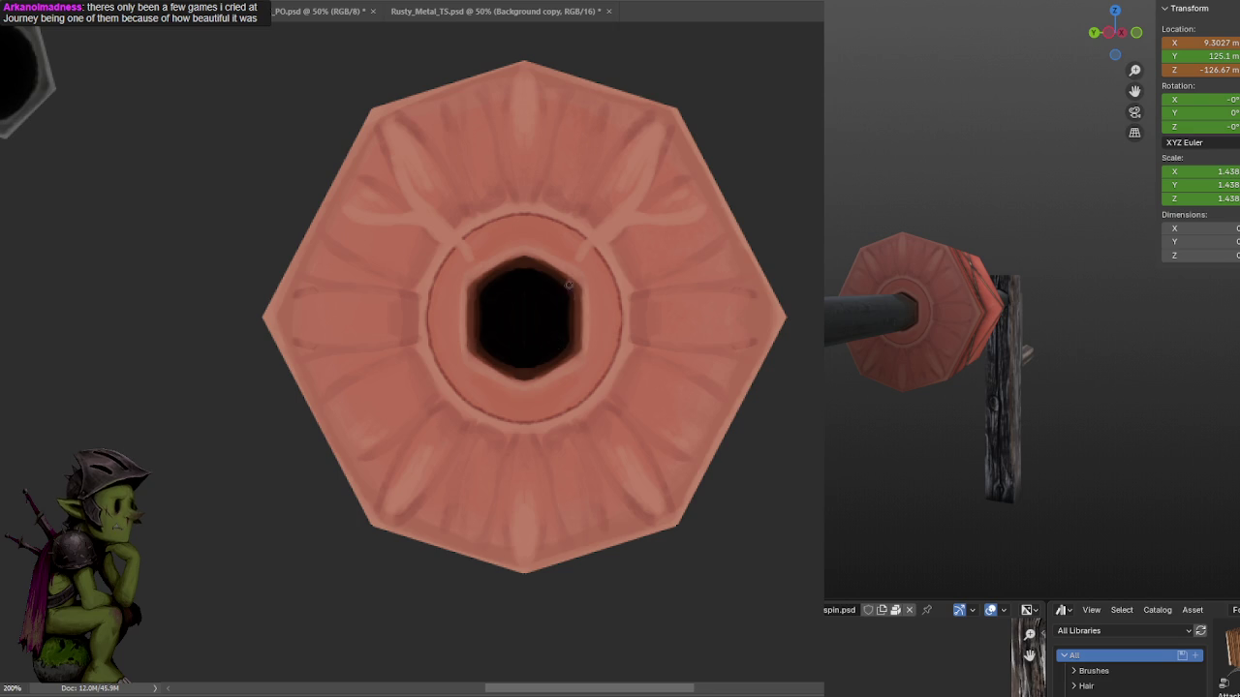
mouse_move(554, 368)
mouse_down()
mouse_move(557, 392)
mouse_move(544, 385)
mouse_move(593, 357)
mouse_move(601, 310)
mouse_move(592, 266)
mouse_move(557, 244)
mouse_move(600, 271)
mouse_move(589, 258)
mouse_move(607, 307)
mouse_up()
key(ctrl+z)
key(ctrl+z)
key(ctrl+z)
key(ctrl+z)
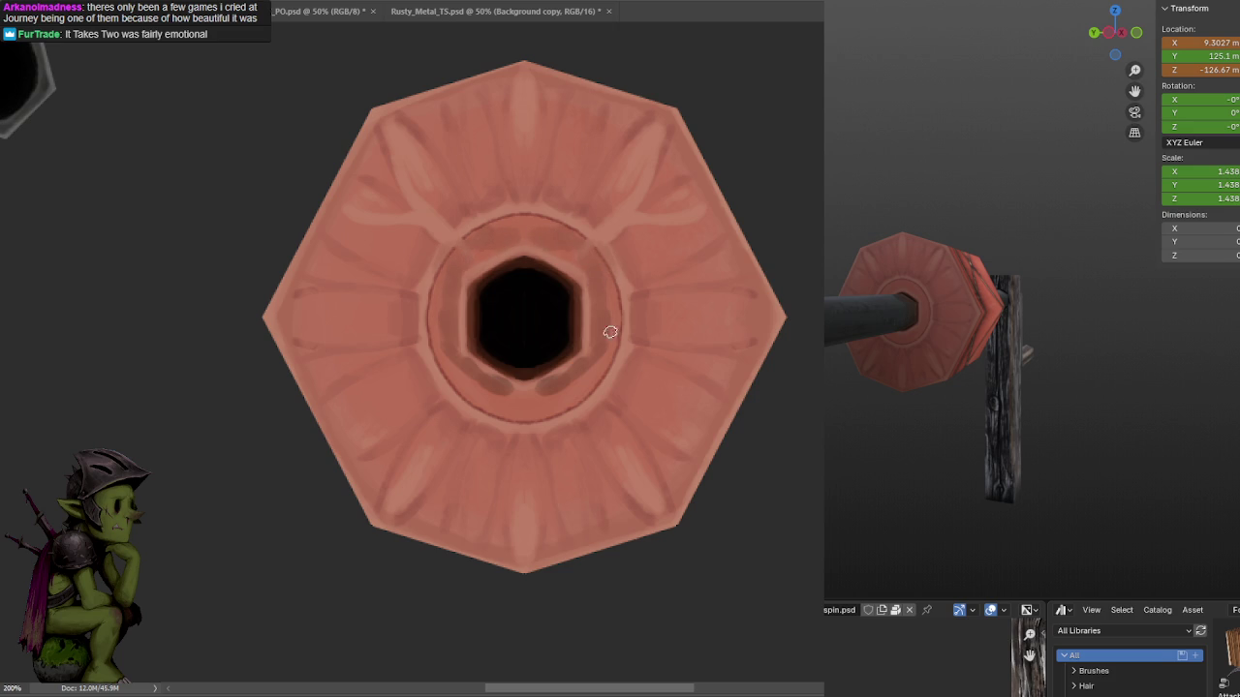
mouse_move(586, 360)
mouse_down()
mouse_move(571, 402)
mouse_move(620, 353)
mouse_move(601, 392)
mouse_up()
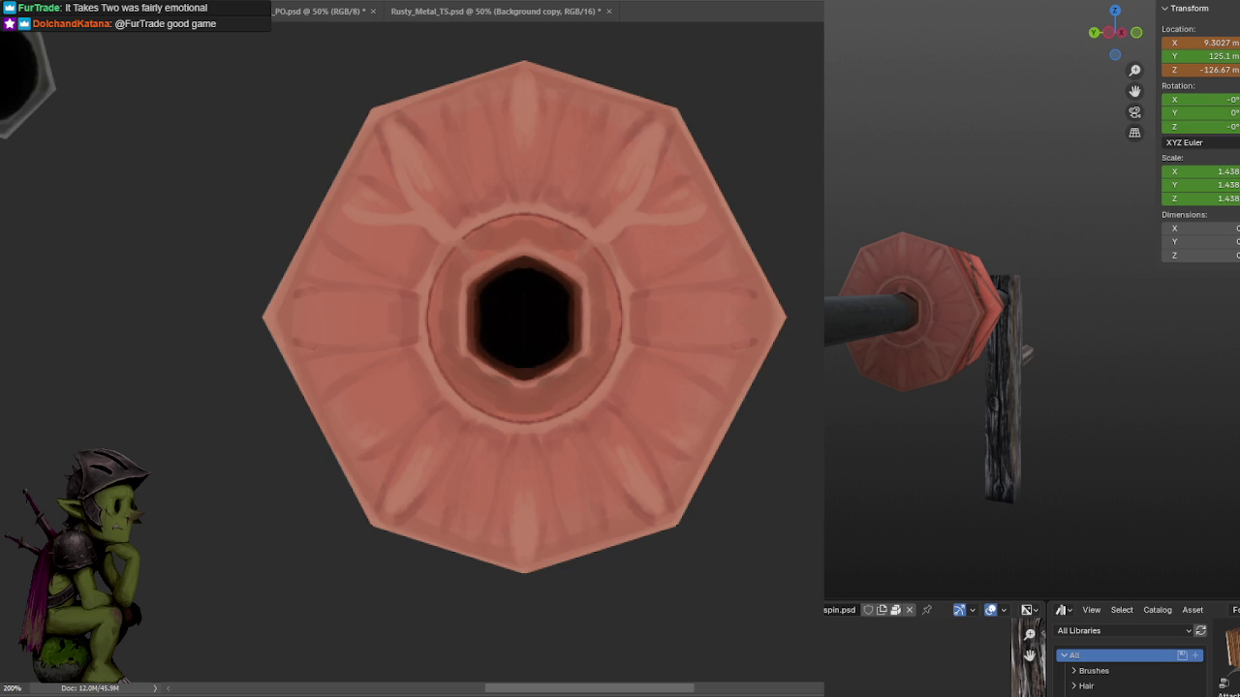
middle_drag(910, 262, 993, 257)
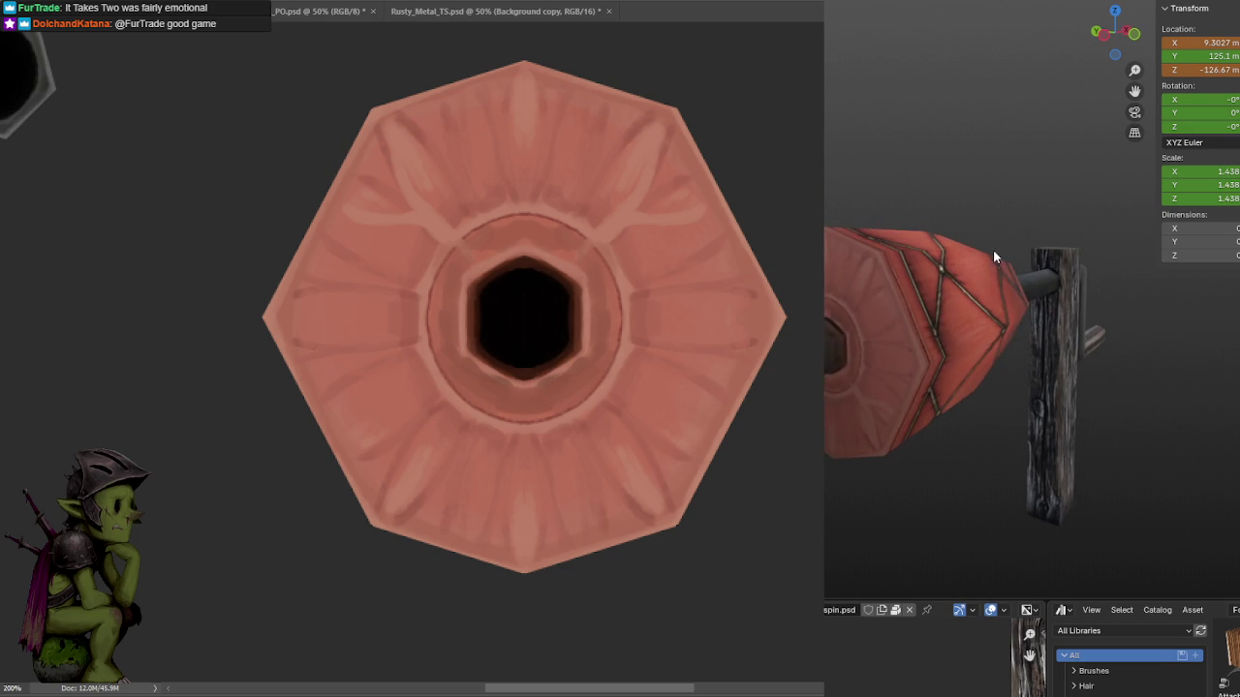
Rotate the end-cap in Blender to a 184° rotation.
scroll(943, 233, down, 3)
scroll(955, 232, down, 1)
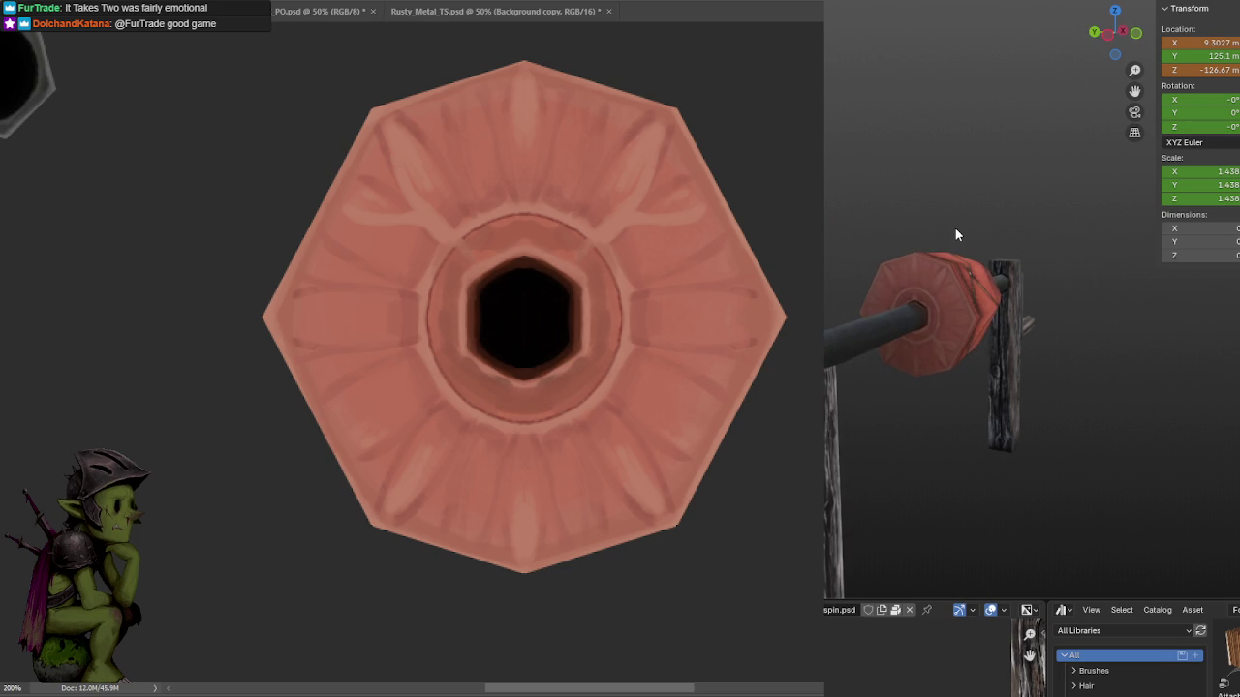
key(r)
key(x)
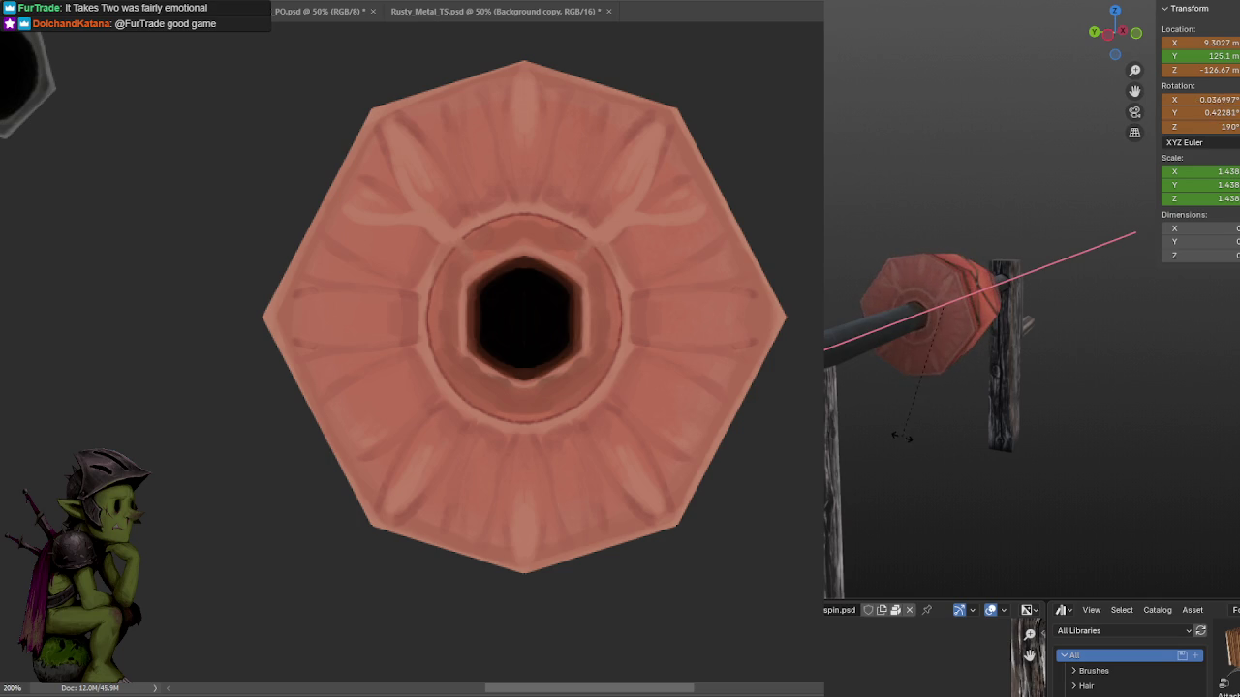
click(937, 424)
Orbit closer to the painted face and turn painting symmetry off in Photoshop.
mouse_move(1042, 345)
middle_down()
mouse_move(1049, 297)
mouse_move(1069, 295)
middle_up()
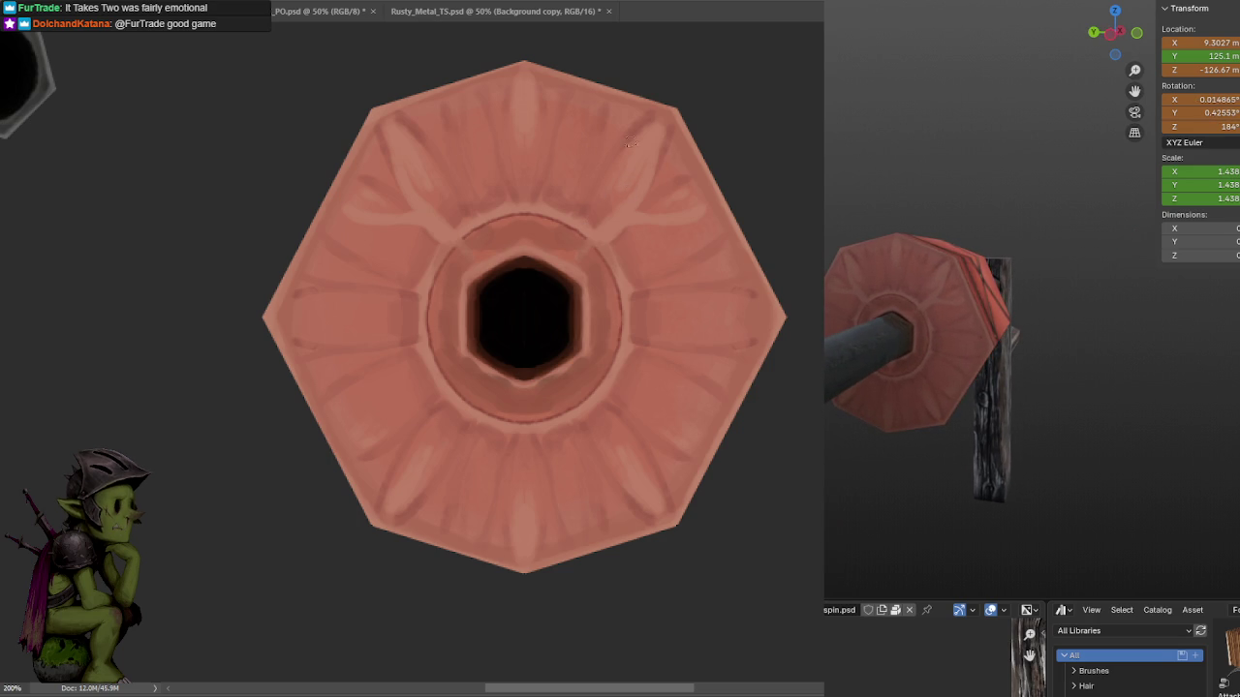
click(610, 2)
click(634, 7)
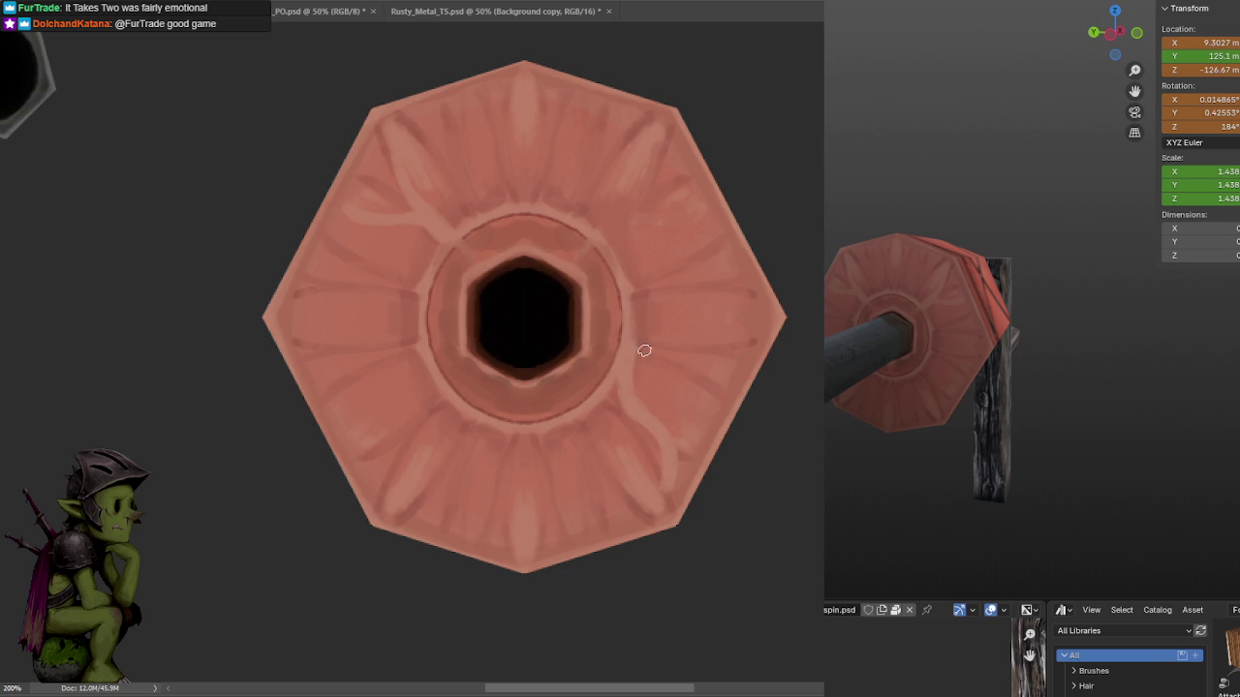
Paint light fat veins branching from the inner ring downward, left, and curving up-right.
drag(744, 341, 642, 403)
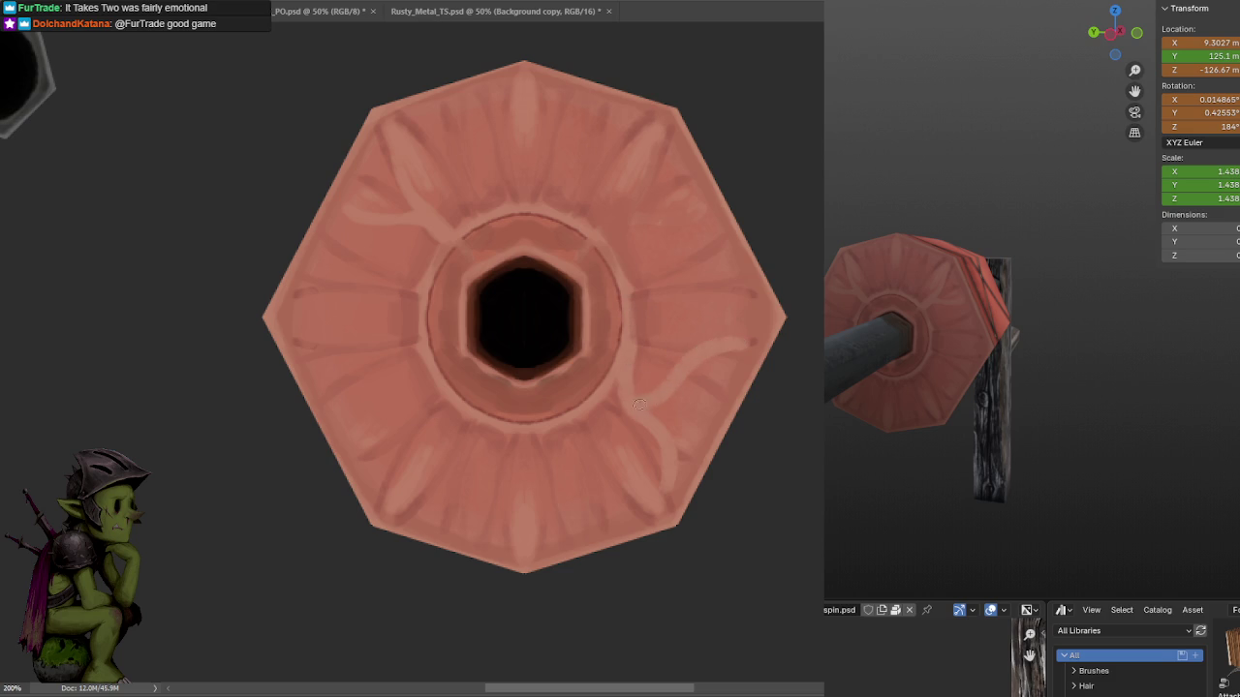
drag(600, 456, 681, 407)
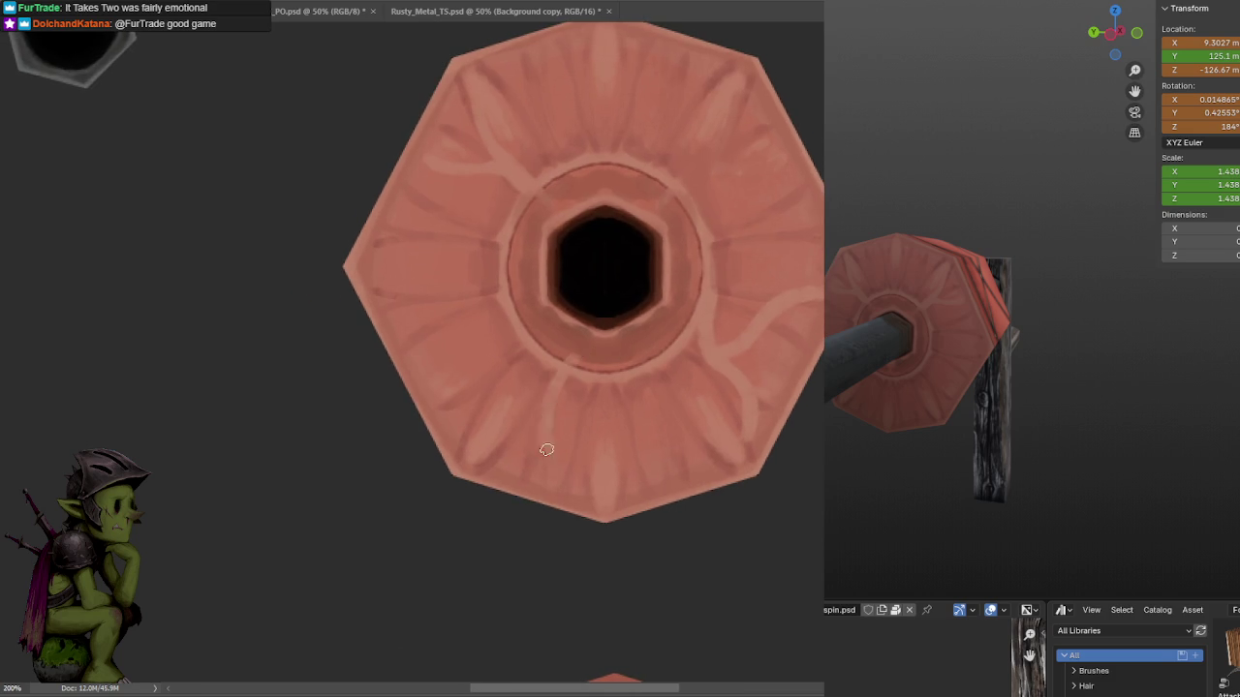
drag(588, 331, 543, 423)
drag(573, 378, 484, 454)
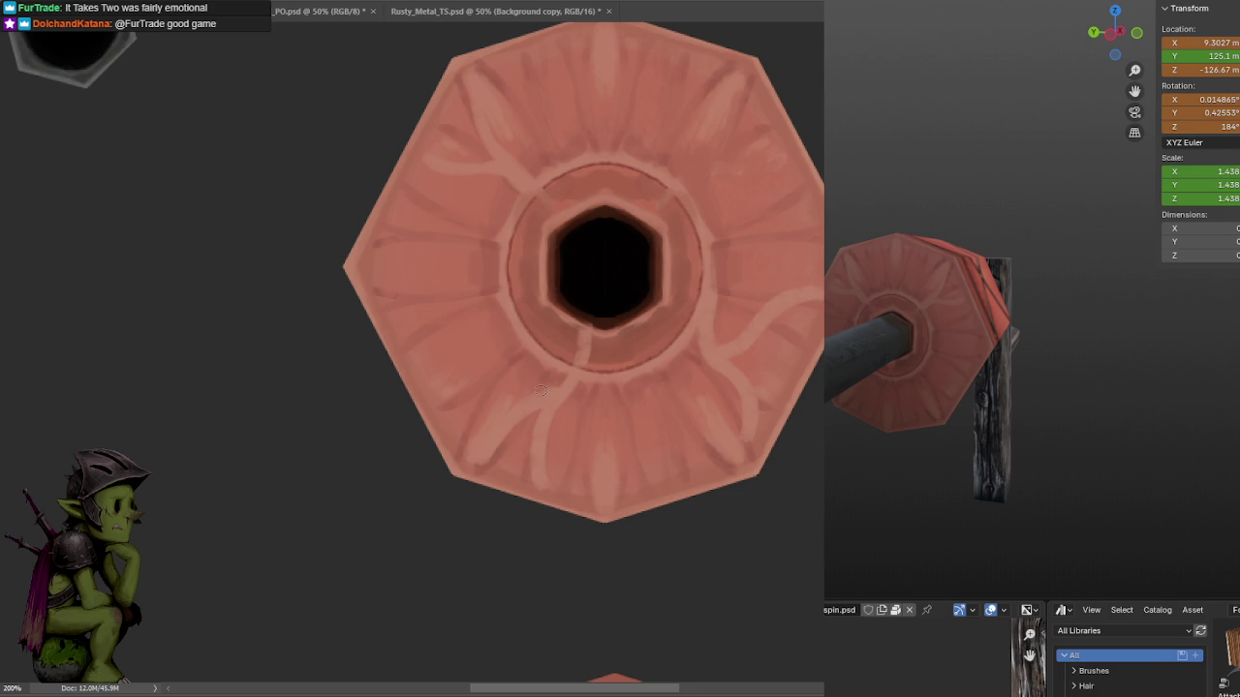
mouse_move(513, 284)
mouse_down()
mouse_move(403, 322)
mouse_move(529, 258)
mouse_up()
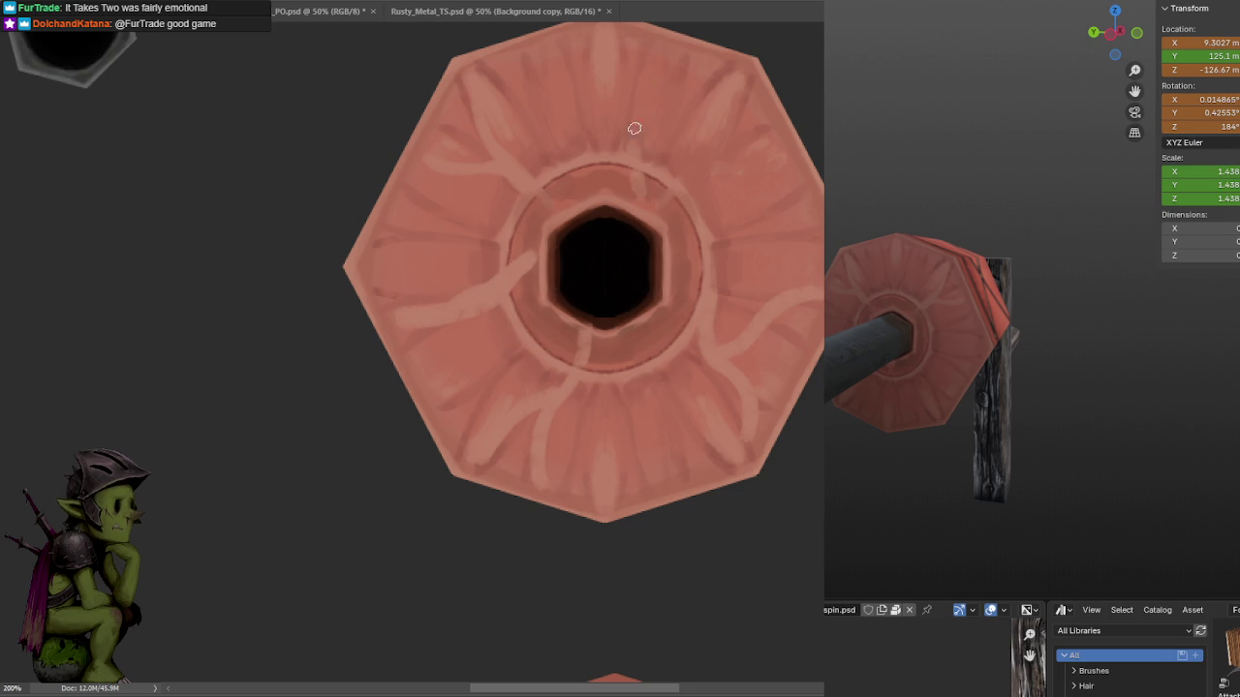
drag(659, 167, 646, 60)
key(ctrl+z)
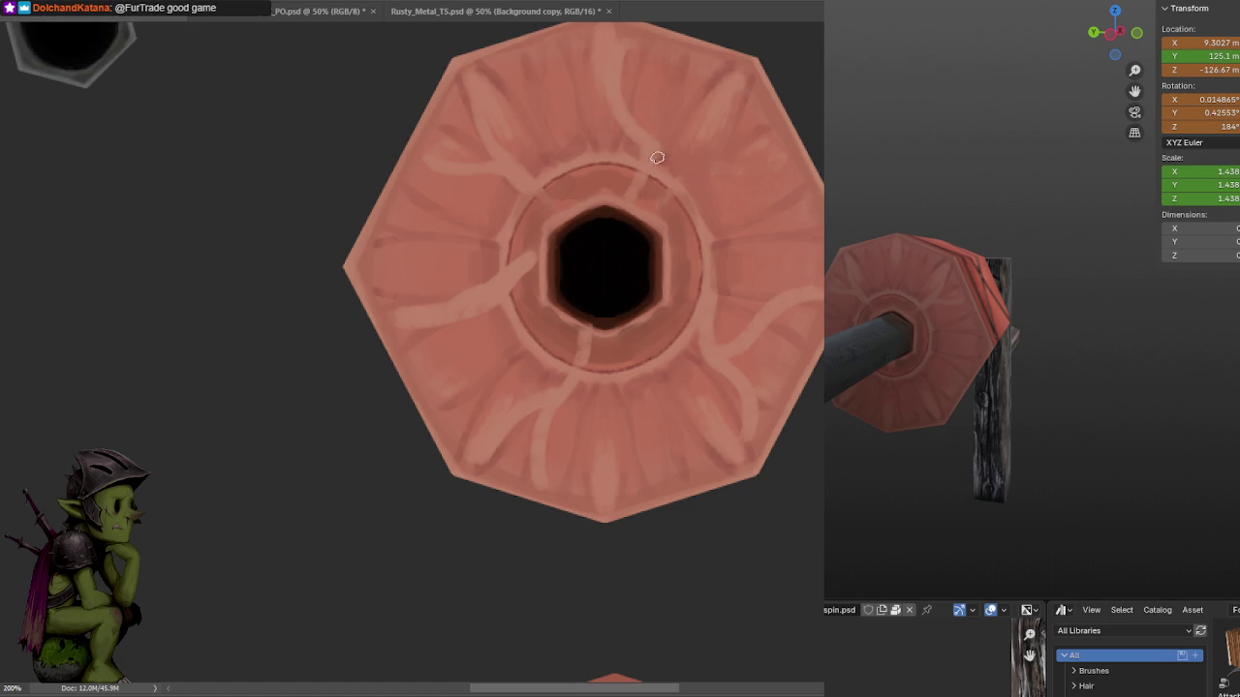
drag(644, 182, 678, 79)
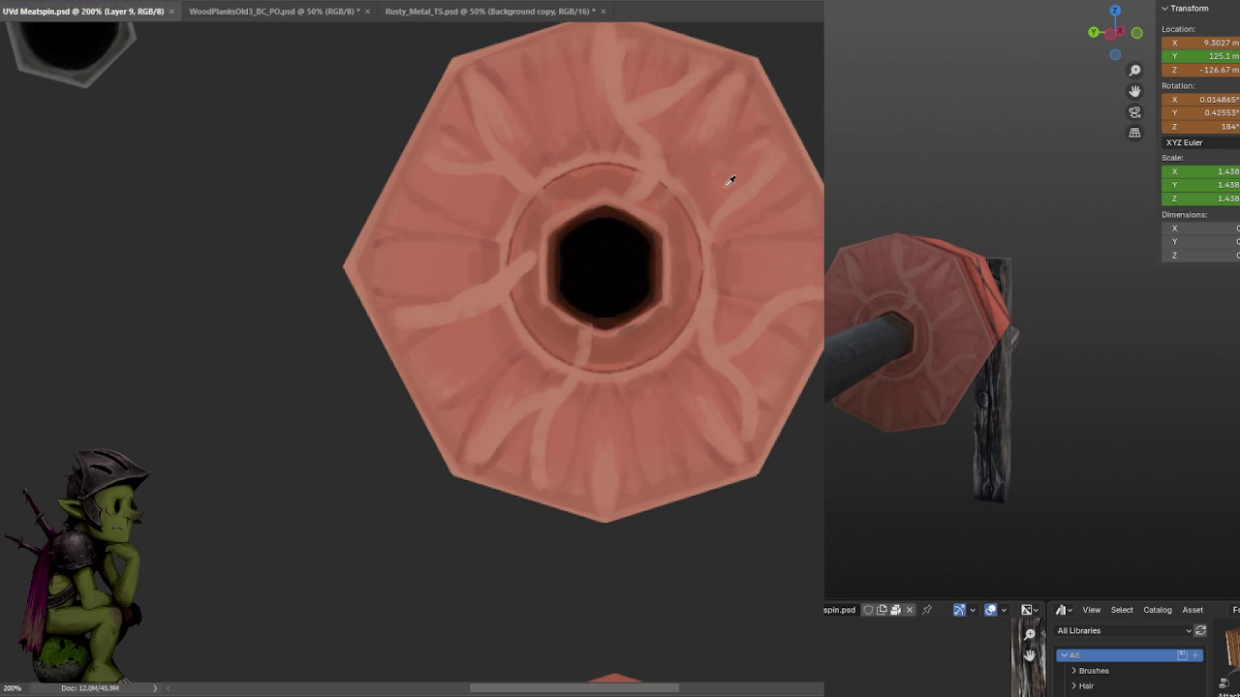
Shade a small patch and the vein edges with darker red strokes.
drag(712, 228, 748, 197)
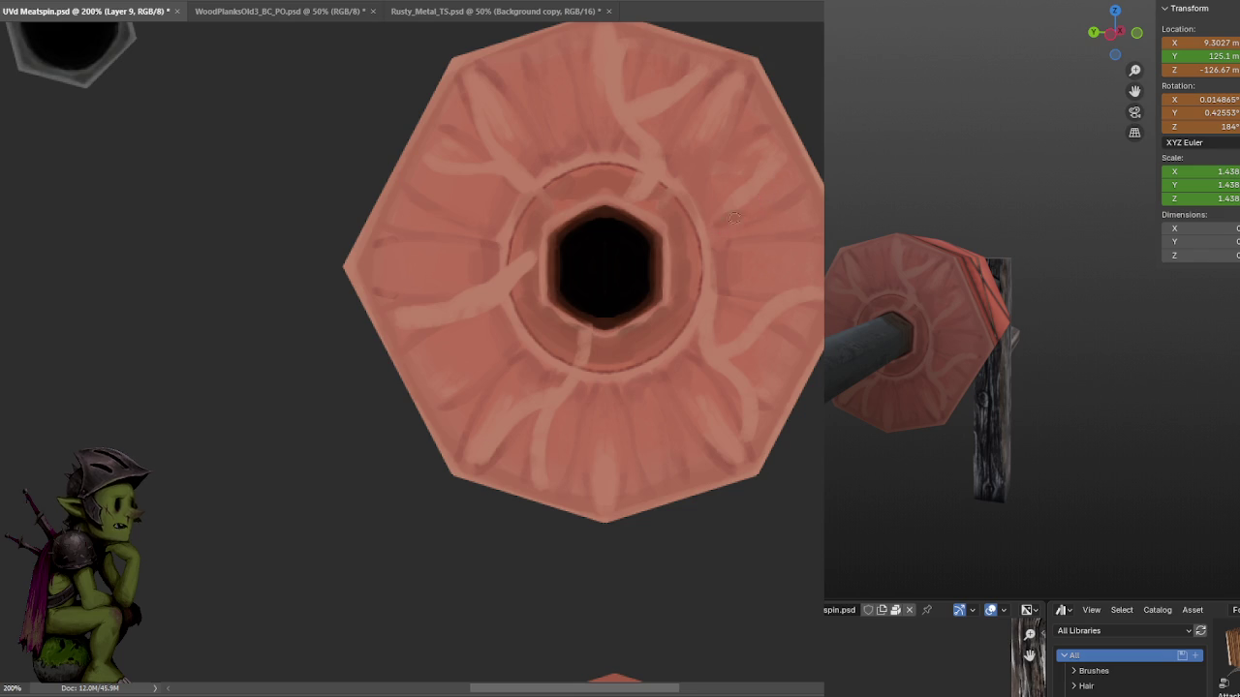
drag(672, 115, 663, 128)
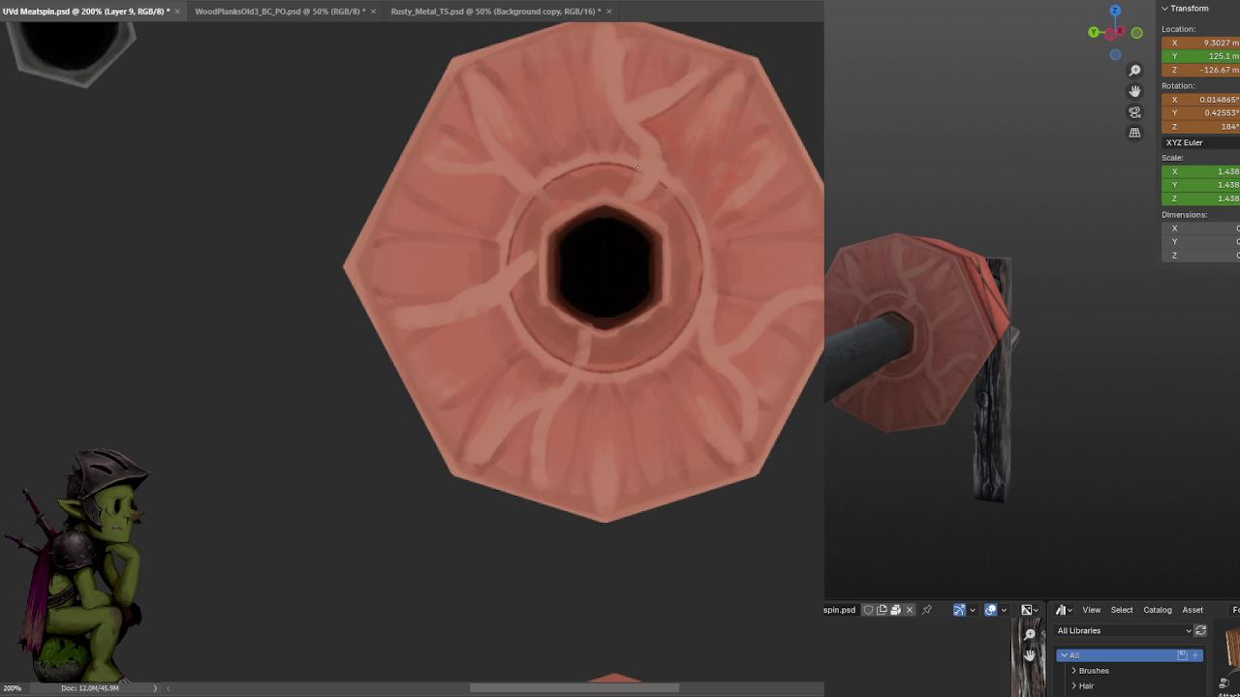
drag(665, 82, 659, 207)
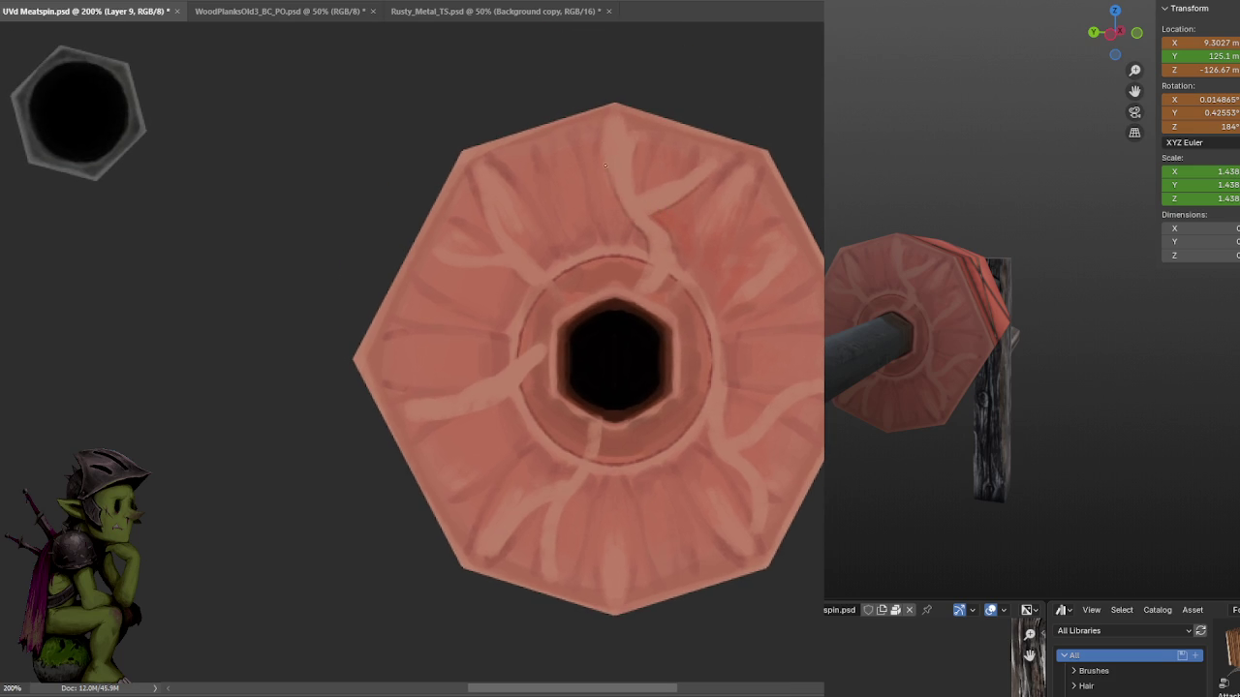
Brush darker red along the remaining upper and lower vein edges, then zoom out.
drag(632, 136, 634, 185)
drag(710, 155, 768, 127)
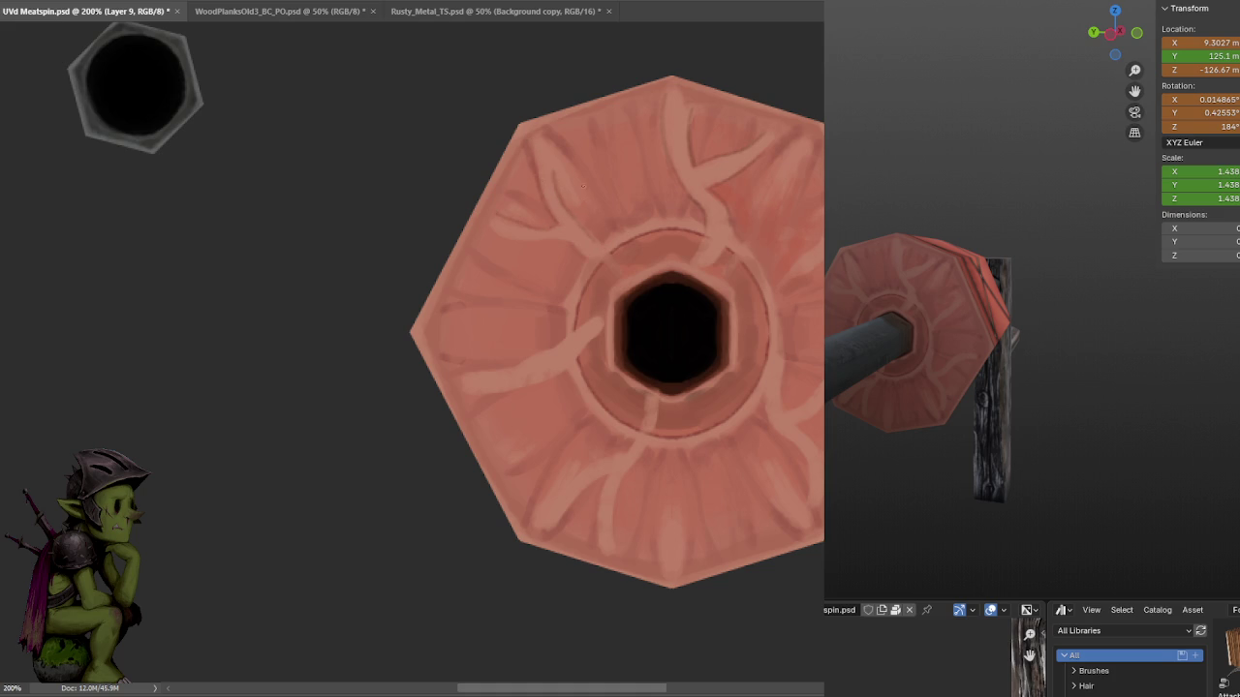
drag(612, 256, 654, 188)
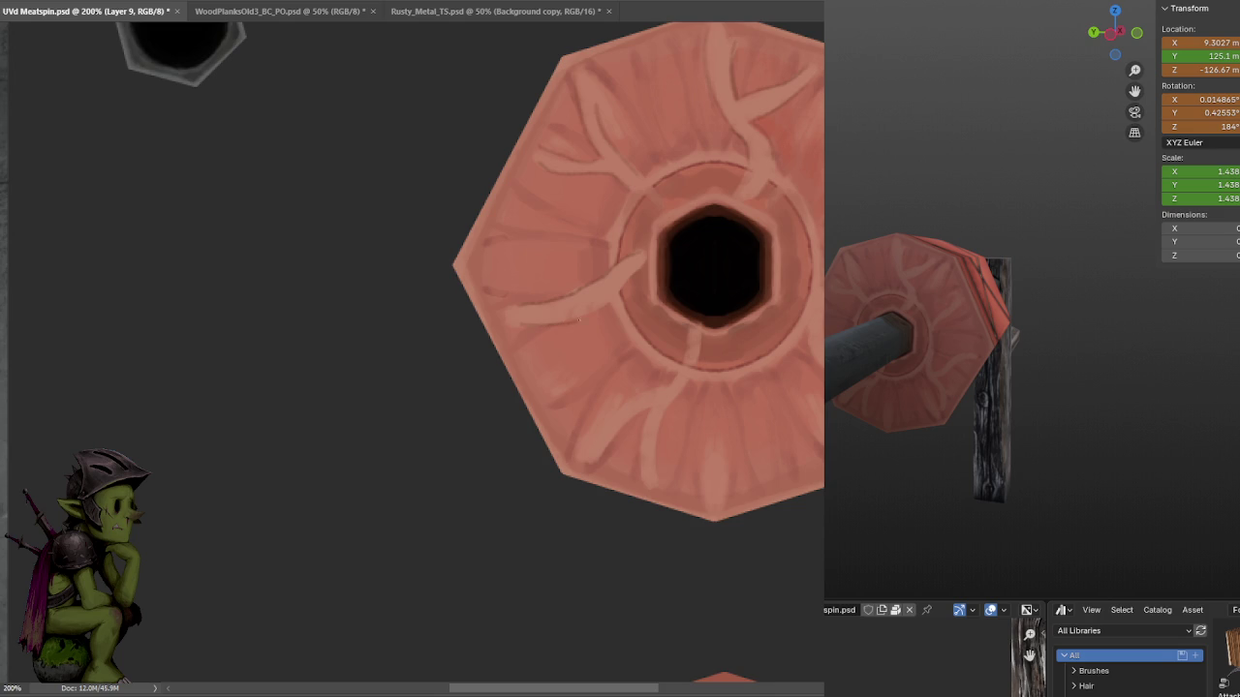
scroll(667, 251, down, 2)
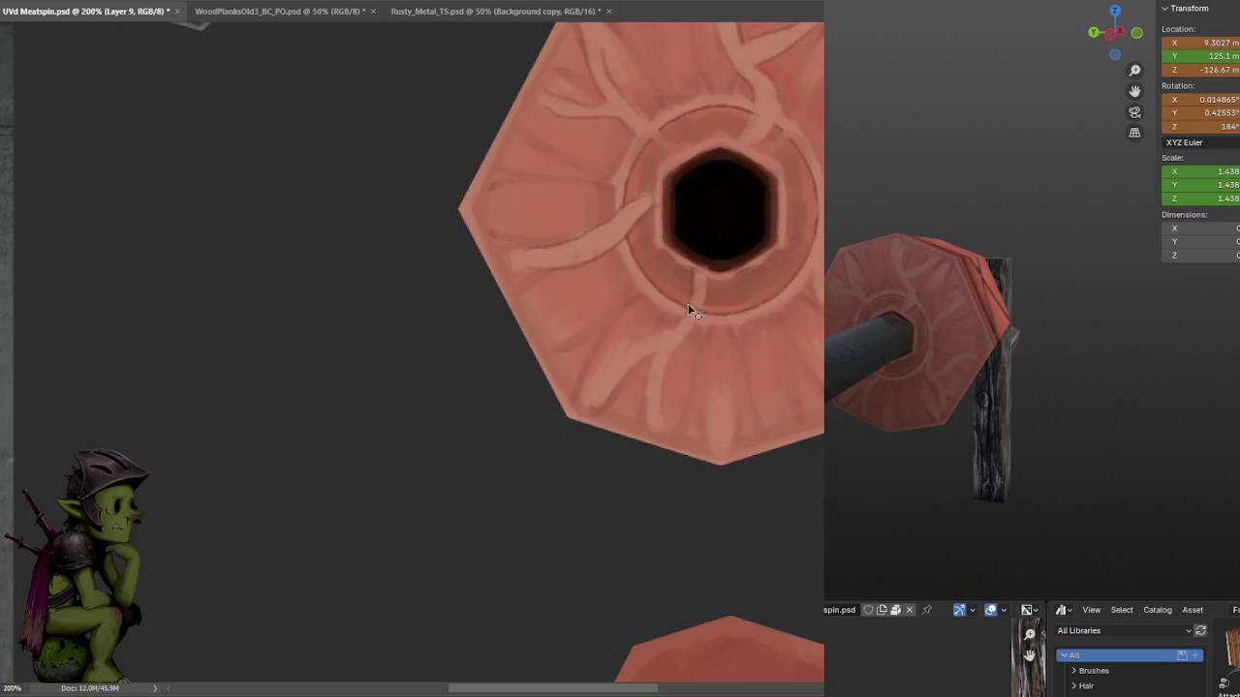
drag(647, 355, 645, 426)
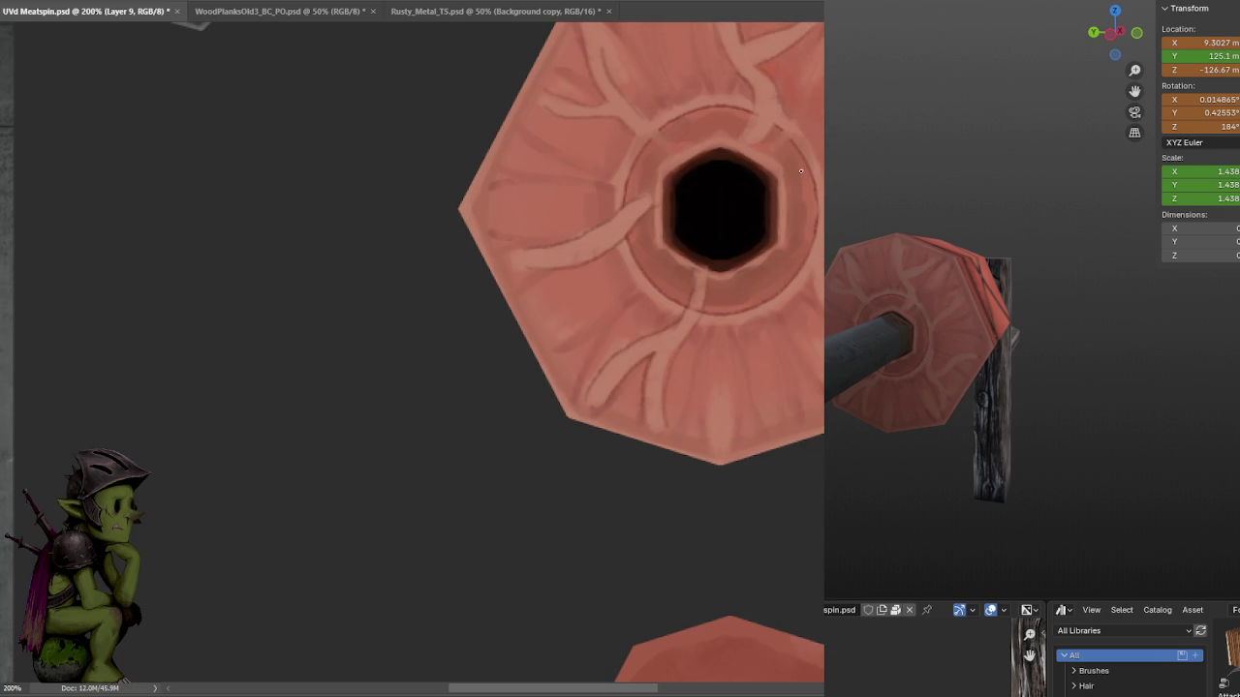
scroll(784, 199, right, 2)
scroll(756, 252, right, 1)
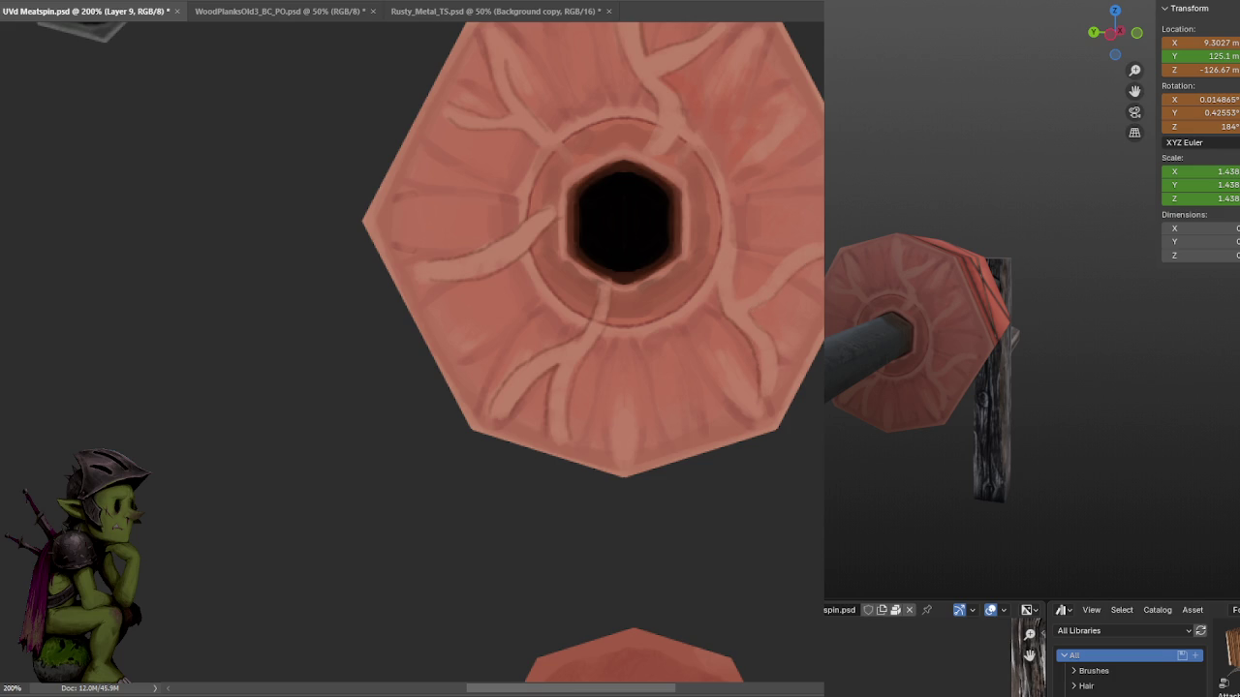
key(ctrl+minus)
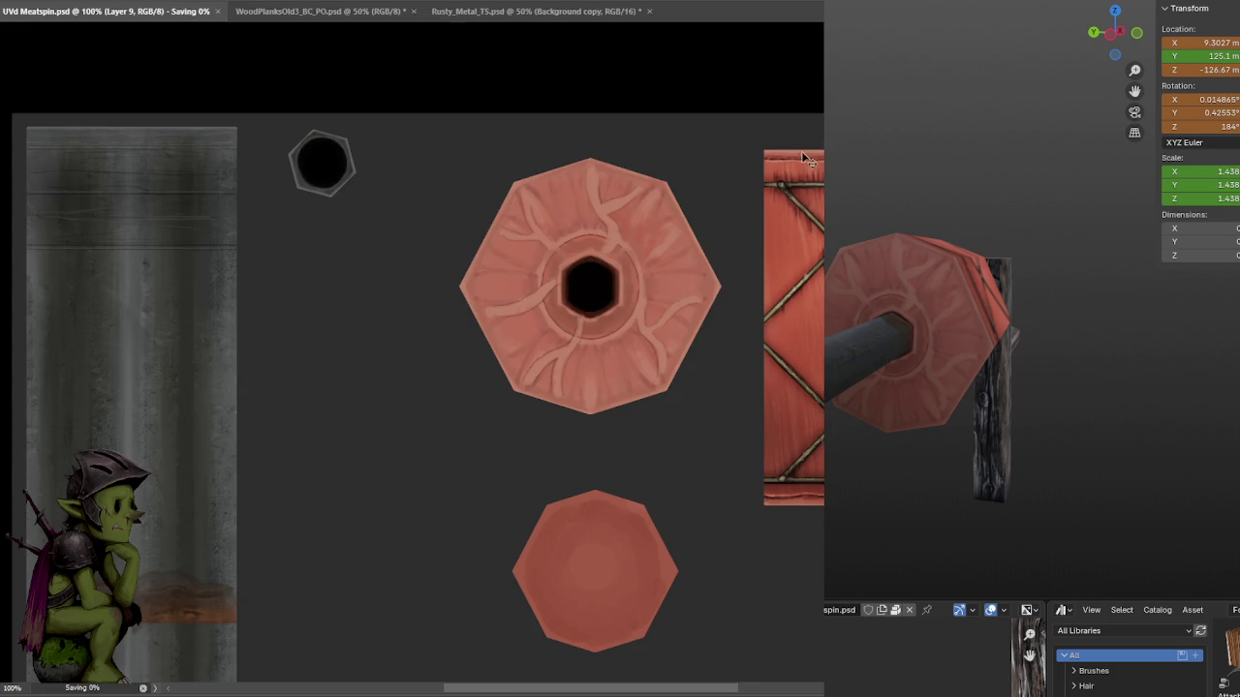
Touch up a small spot on the octagon and save the texture.
key(ctrl+plus)
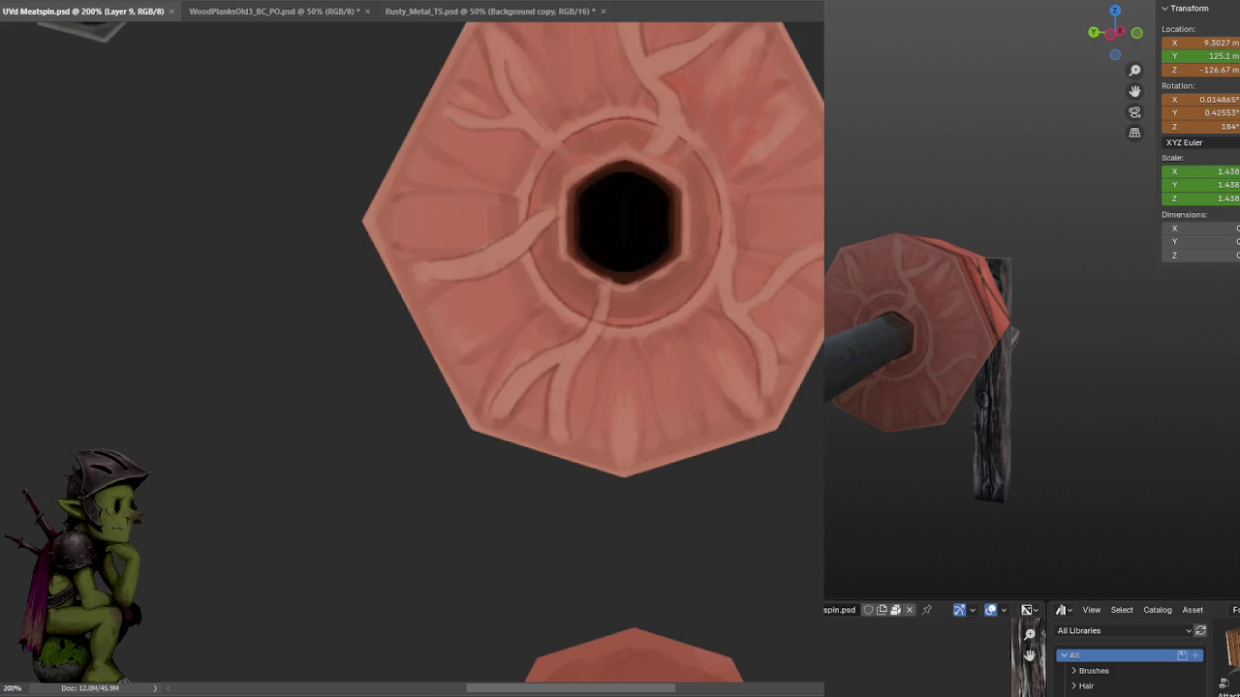
drag(767, 157, 745, 150)
key(ctrl+s)
key(ctrl+minus)
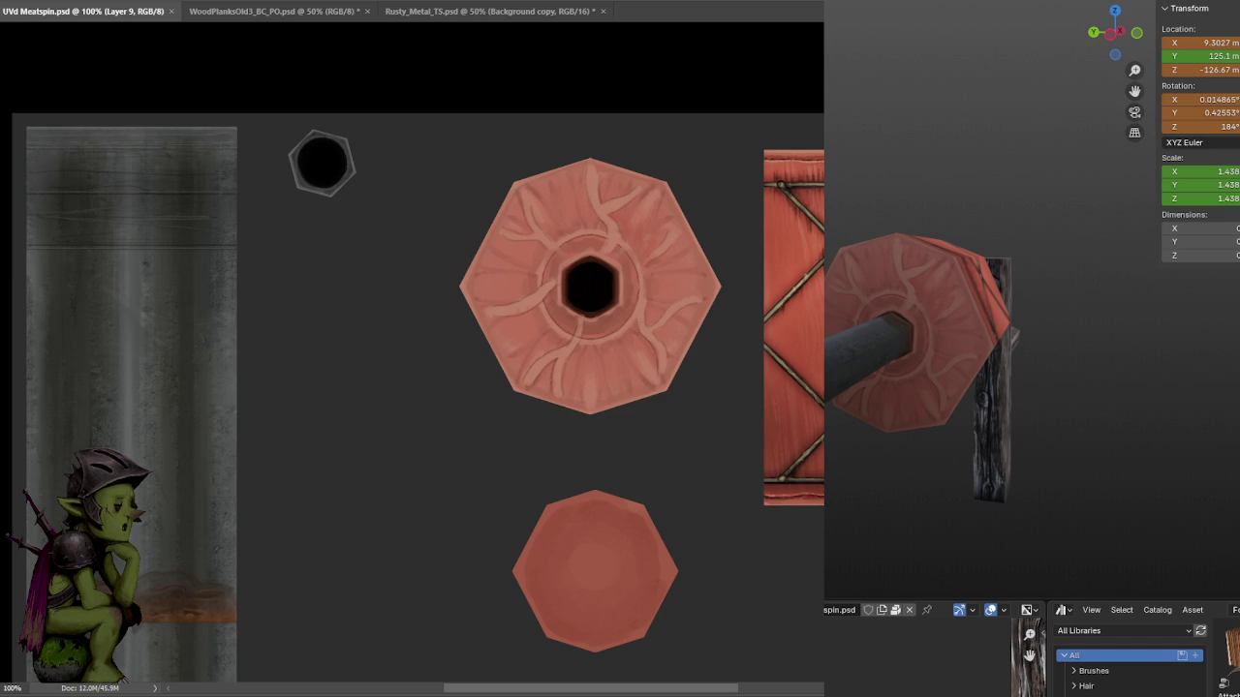
Dab a sampled darker tone onto the inner ring around the hole.
key(ctrl+plus)
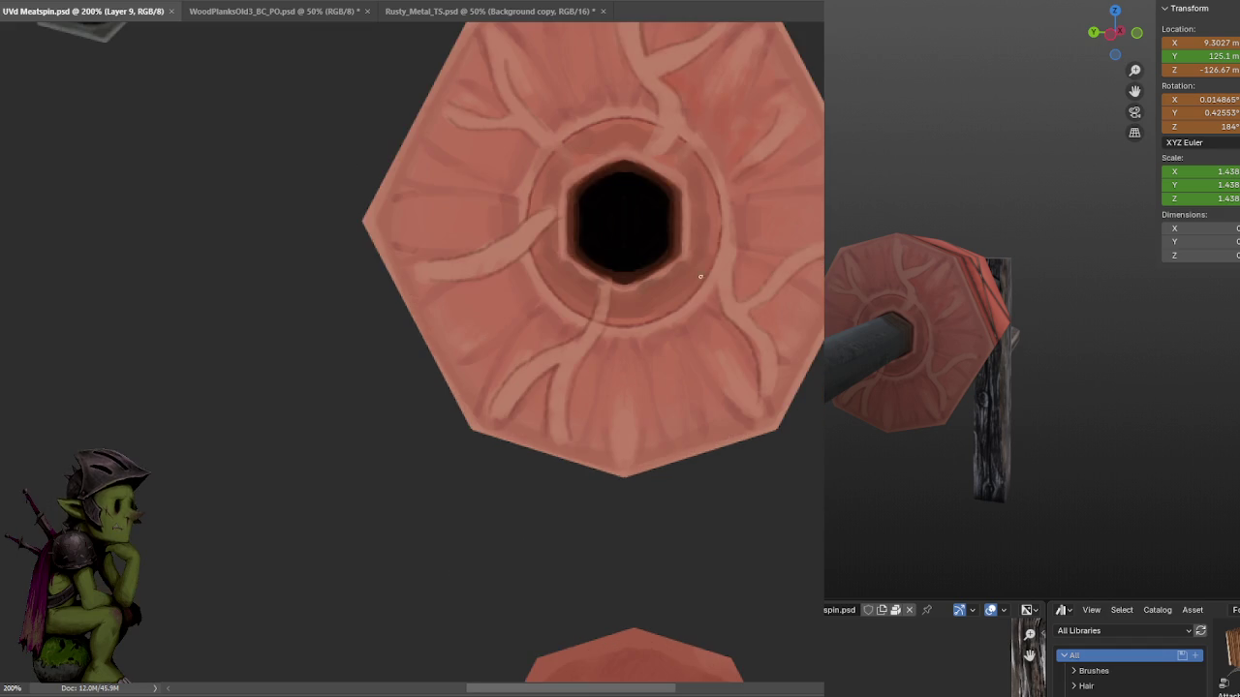
mouse_move(692, 267)
mouse_down()
mouse_move(688, 300)
mouse_move(602, 138)
mouse_move(568, 292)
mouse_move(675, 281)
mouse_up()
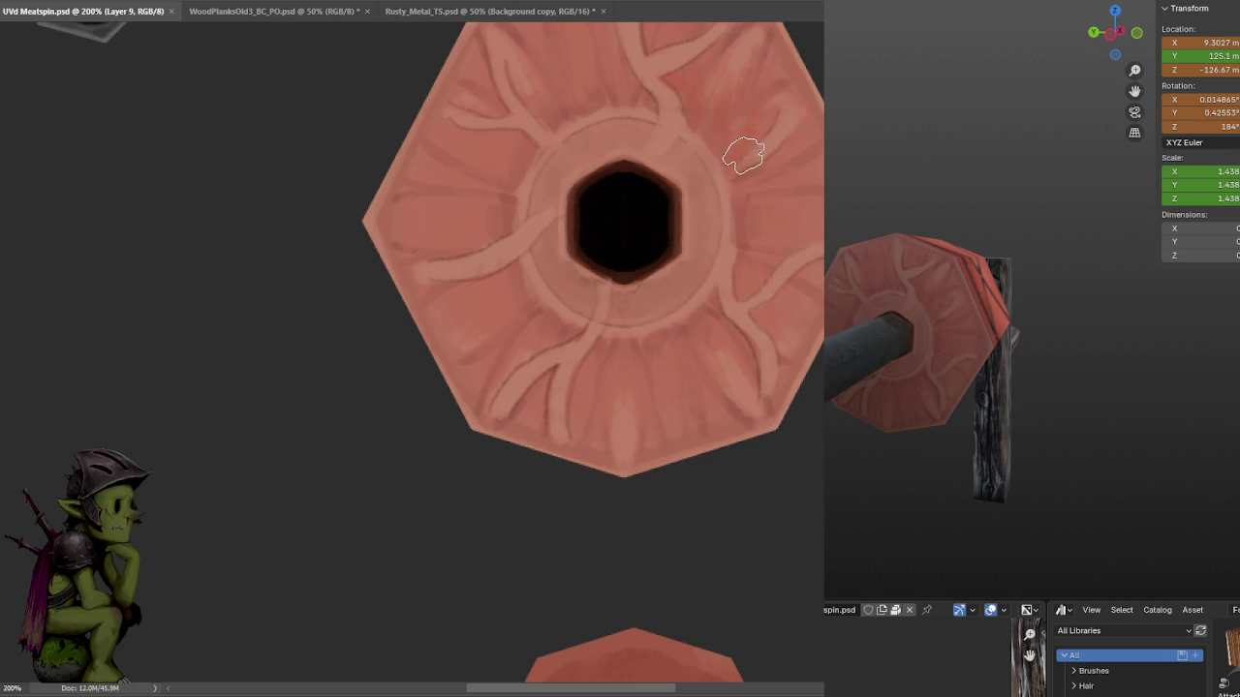
key(ctrl+z)
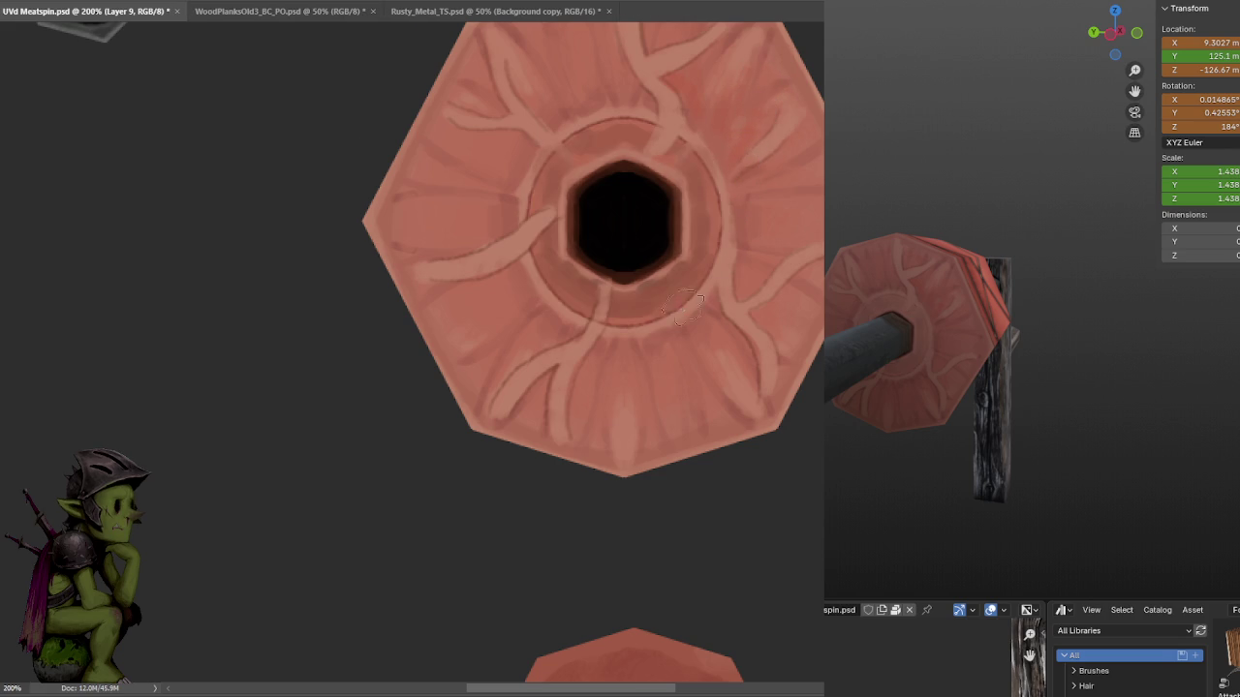
Darken the inner ring along the right and upper-right rim of the hole.
mouse_move(705, 275)
mouse_down()
mouse_move(724, 232)
mouse_move(733, 272)
mouse_move(642, 326)
mouse_move(582, 311)
mouse_move(526, 226)
mouse_move(545, 122)
mouse_move(519, 177)
mouse_move(665, 125)
mouse_move(711, 139)
mouse_up()
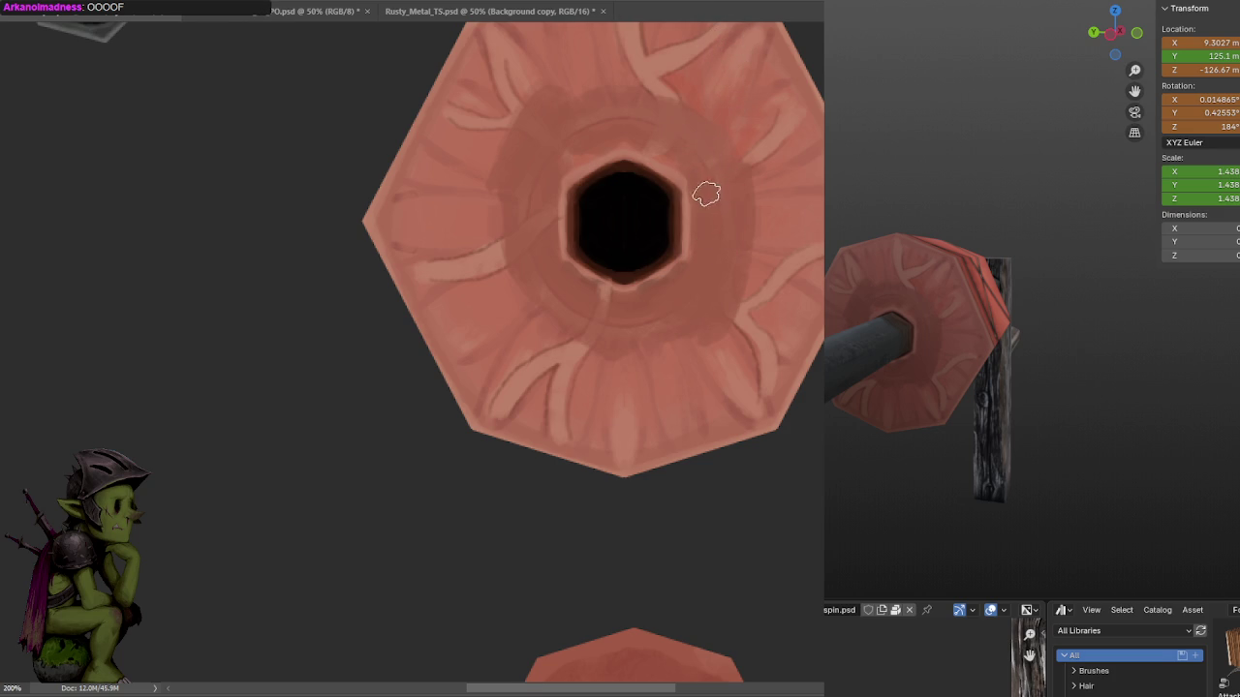
drag(698, 188, 698, 249)
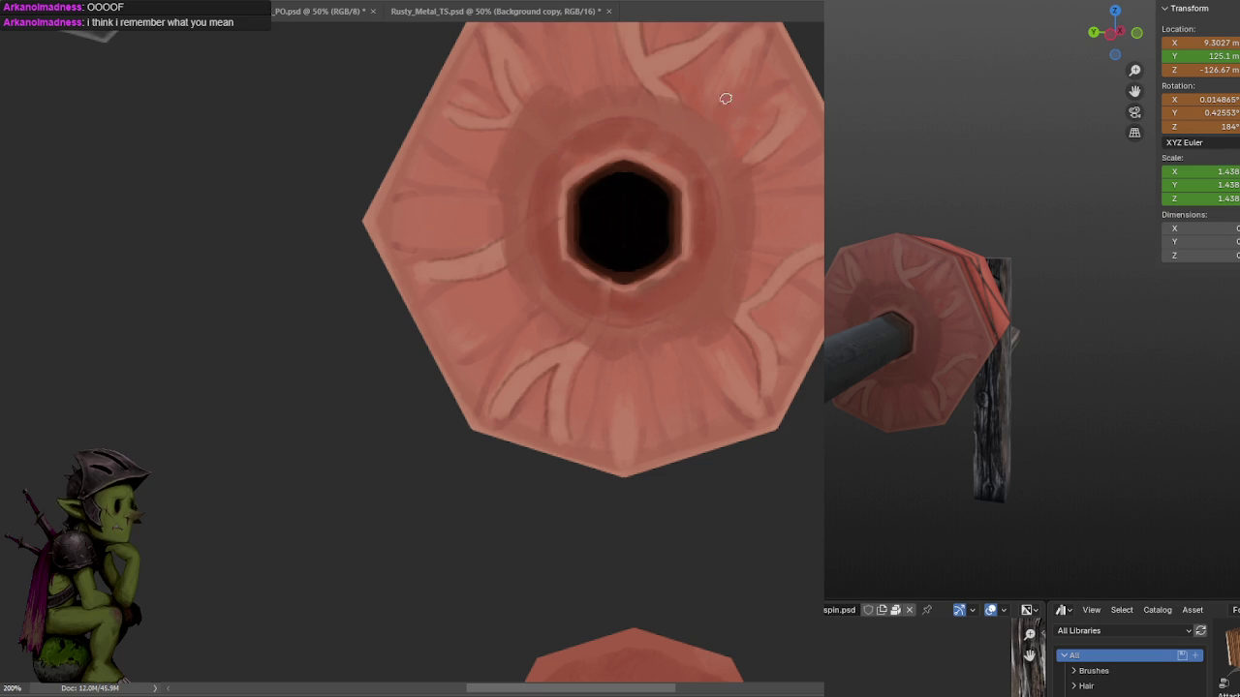
mouse_move(680, 129)
mouse_down()
mouse_move(699, 107)
mouse_move(697, 189)
mouse_up()
drag(647, 232, 667, 137)
key(ctrl+z)
Cover the light streaks above the hole with dark red, extend it rightward, and save.
mouse_move(642, 194)
mouse_down()
mouse_move(625, 242)
mouse_move(640, 167)
mouse_up()
mouse_move(614, 230)
mouse_down()
mouse_move(621, 193)
mouse_move(594, 222)
mouse_move(561, 149)
mouse_move(501, 200)
mouse_move(472, 252)
mouse_move(475, 340)
mouse_move(494, 385)
mouse_move(510, 354)
mouse_move(576, 379)
mouse_move(611, 362)
mouse_move(727, 265)
mouse_up()
scroll(542, 364, down, 3)
scroll(546, 340, down, 2)
scroll(727, 266, up, 1)
scroll(722, 309, up, 1)
mouse_move(714, 359)
mouse_down()
mouse_move(695, 314)
mouse_move(706, 257)
mouse_move(689, 233)
mouse_move(692, 166)
mouse_move(614, 141)
mouse_move(463, 224)
mouse_move(436, 271)
mouse_move(494, 377)
mouse_up()
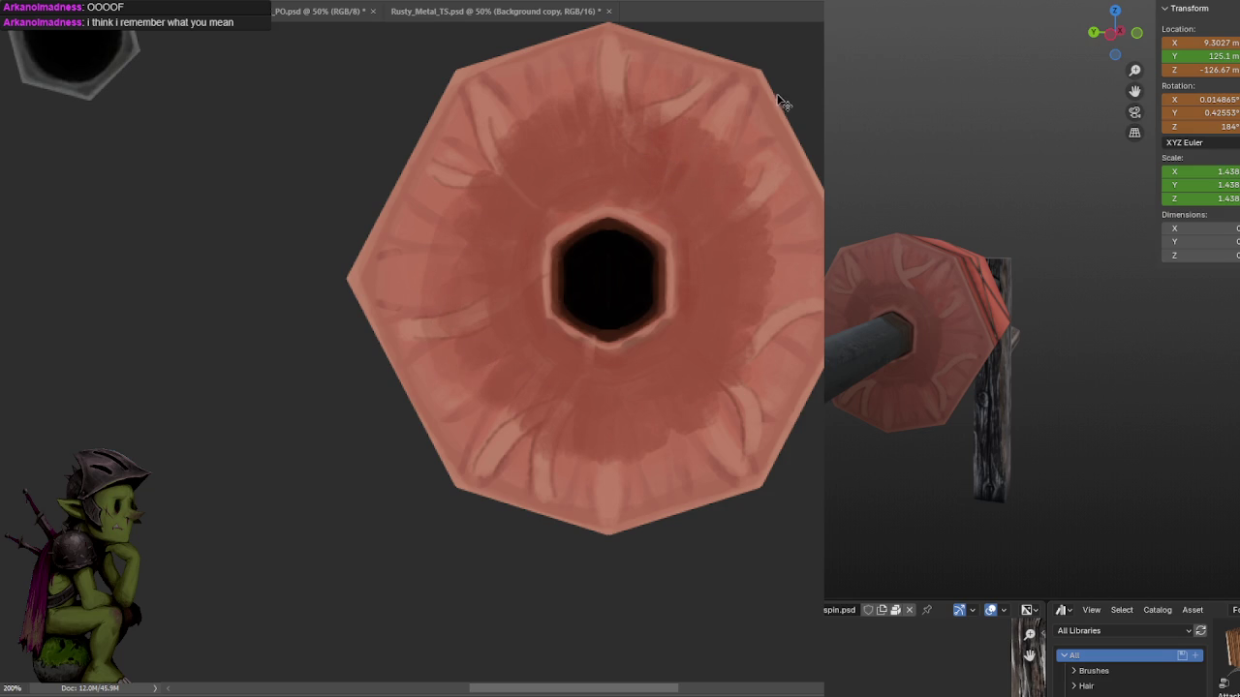
key(ctrl+s)
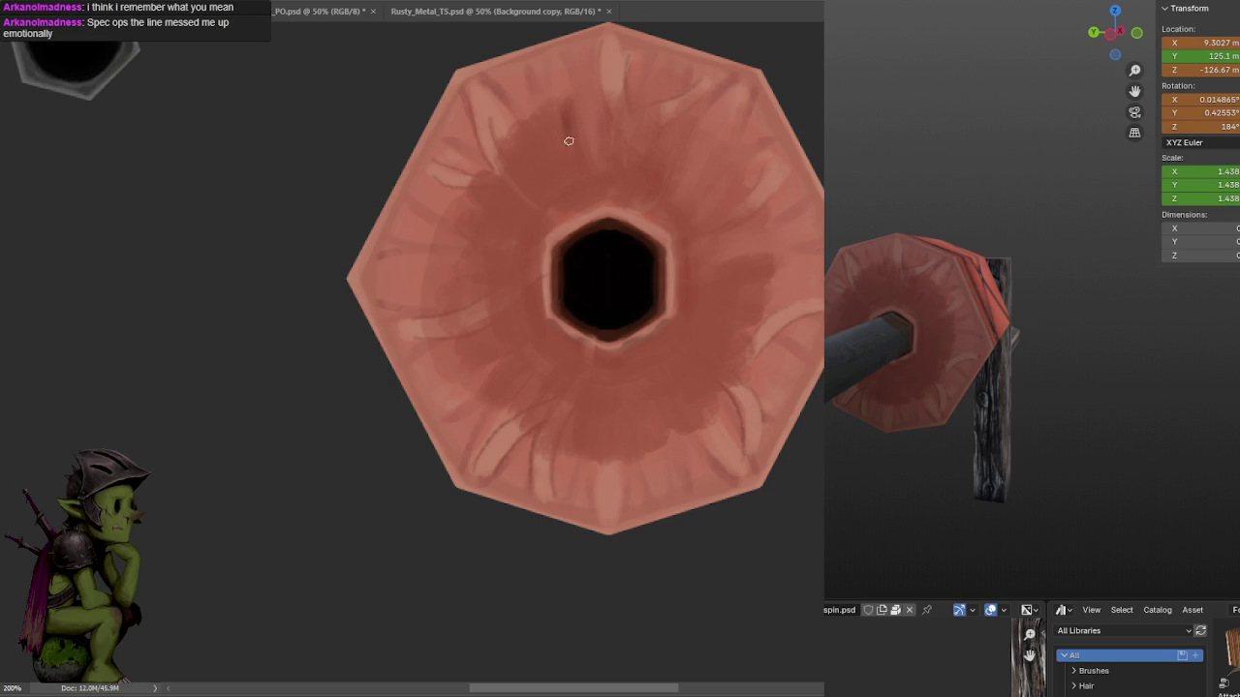
Paint a short dark red stroke near the octagon's top edge.
drag(568, 119, 564, 100)
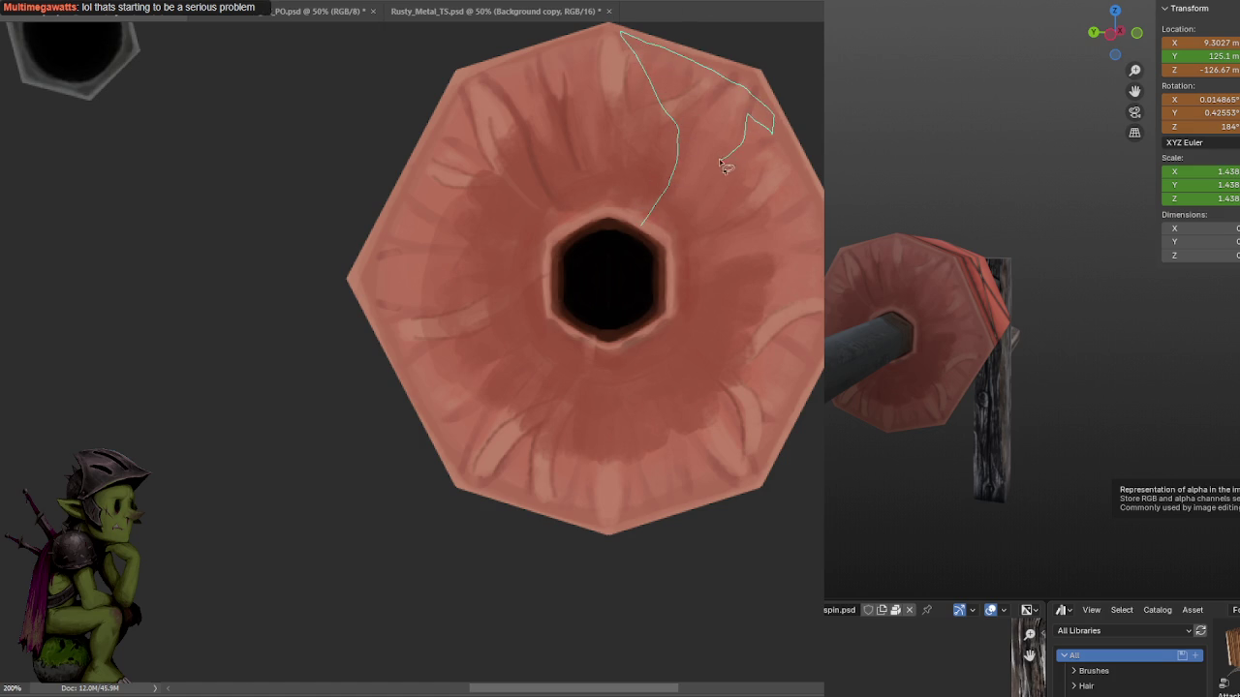
drag(650, 227, 645, 228)
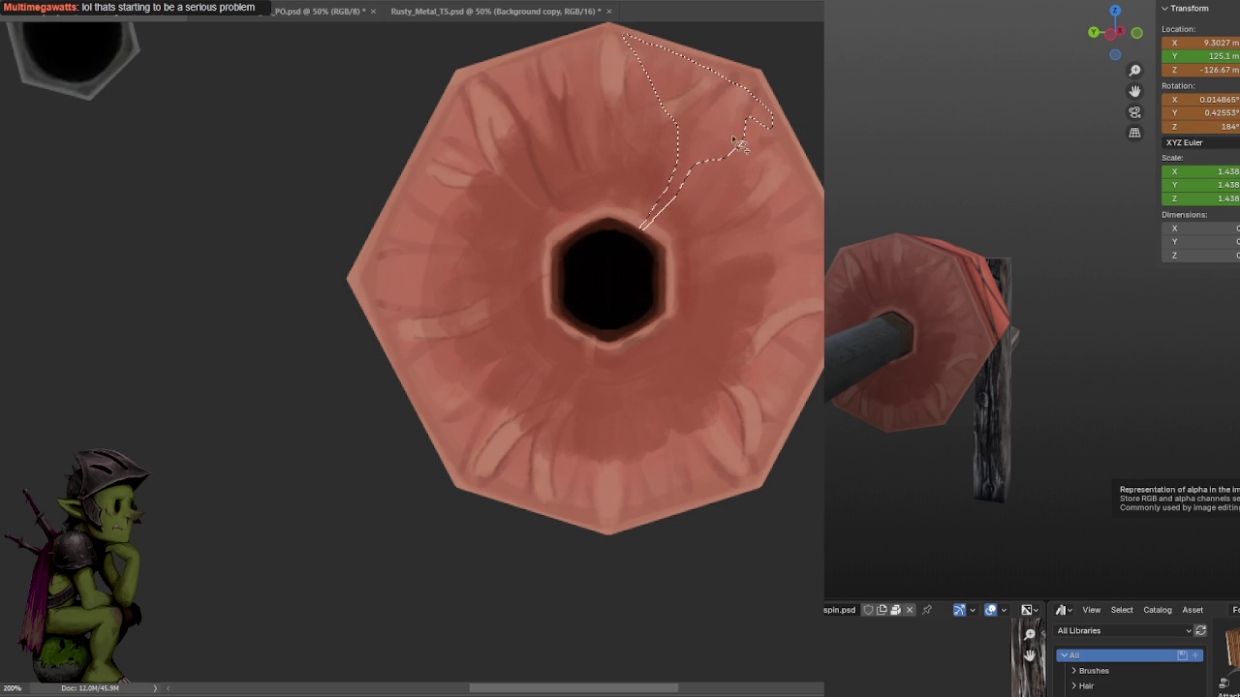
drag(744, 110, 741, 121)
drag(625, 219, 466, 108)
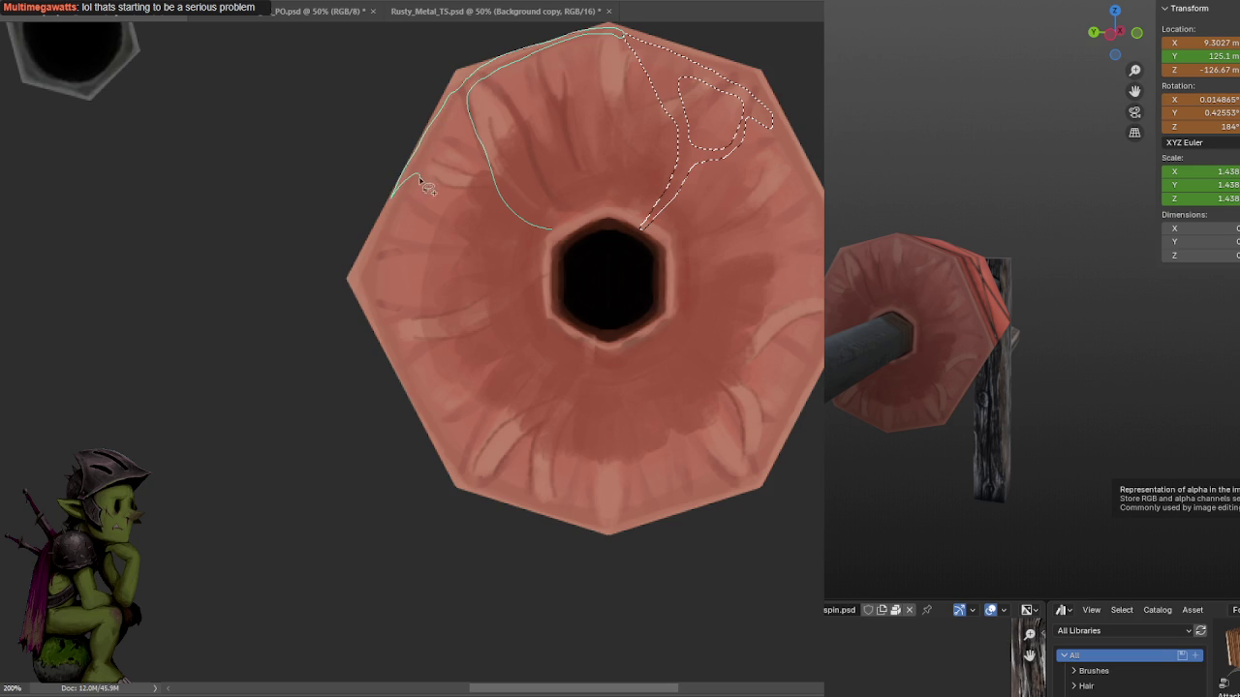
drag(481, 241, 552, 254)
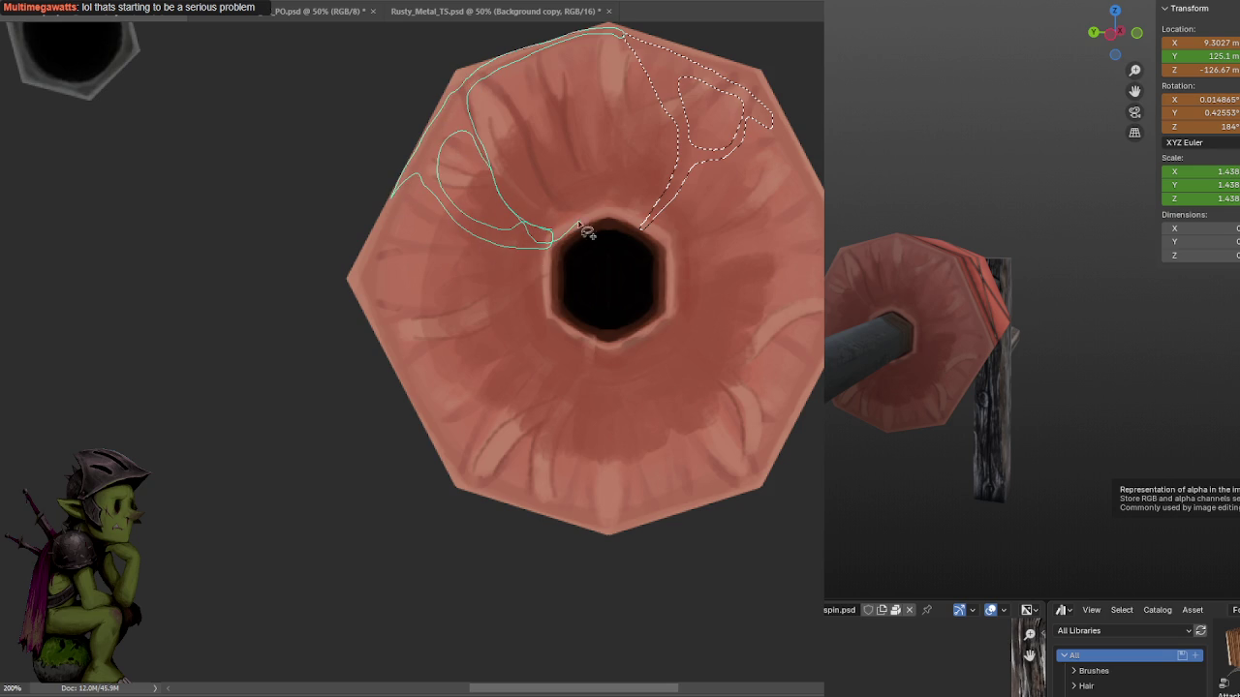
mouse_move(635, 213)
mouse_down()
mouse_move(504, 184)
mouse_move(544, 56)
mouse_up()
drag(631, 41, 635, 43)
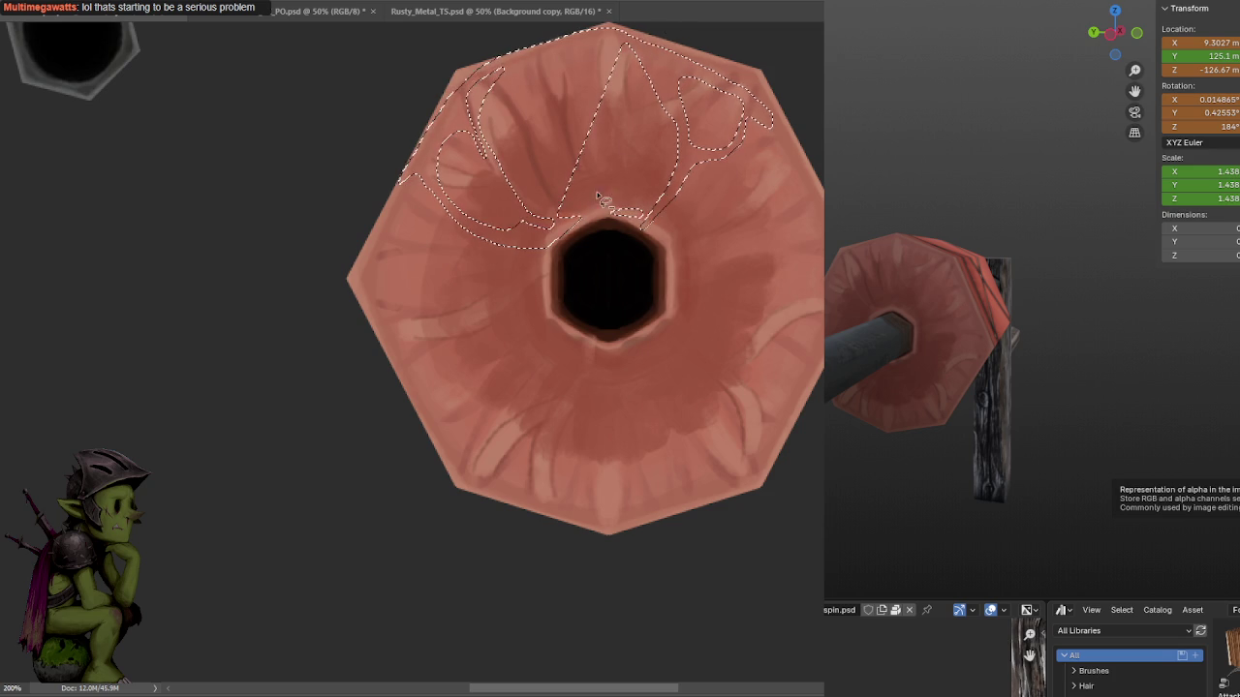
mouse_move(466, 95)
mouse_down()
mouse_move(549, 228)
mouse_move(612, 221)
mouse_move(572, 230)
mouse_up()
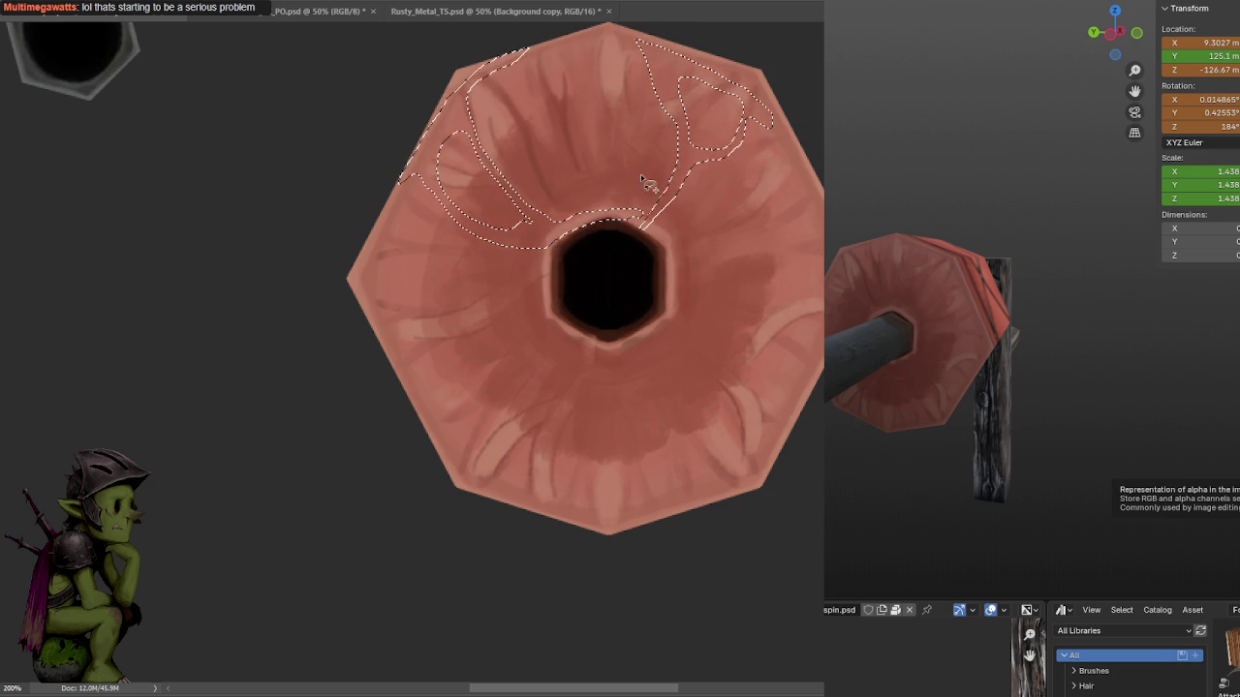
drag(789, 213, 785, 215)
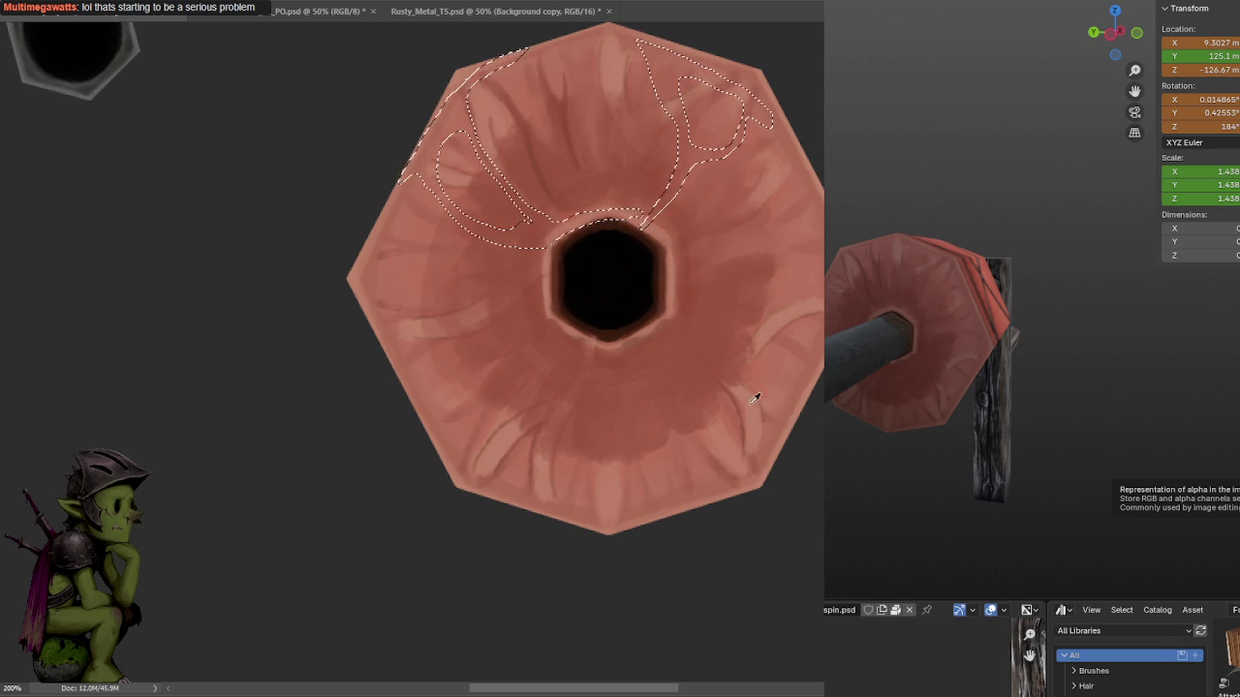
mouse_move(689, 116)
mouse_down()
mouse_move(678, 78)
mouse_move(669, 175)
mouse_up()
drag(712, 111, 654, 218)
mouse_move(717, 77)
mouse_down()
mouse_move(639, 213)
mouse_move(484, 232)
mouse_up()
drag(523, 58, 407, 174)
key(ctrl+d)
key(ctrl+z)
key(ctrl+z)
key(ctrl+z)
key(ctrl+z)
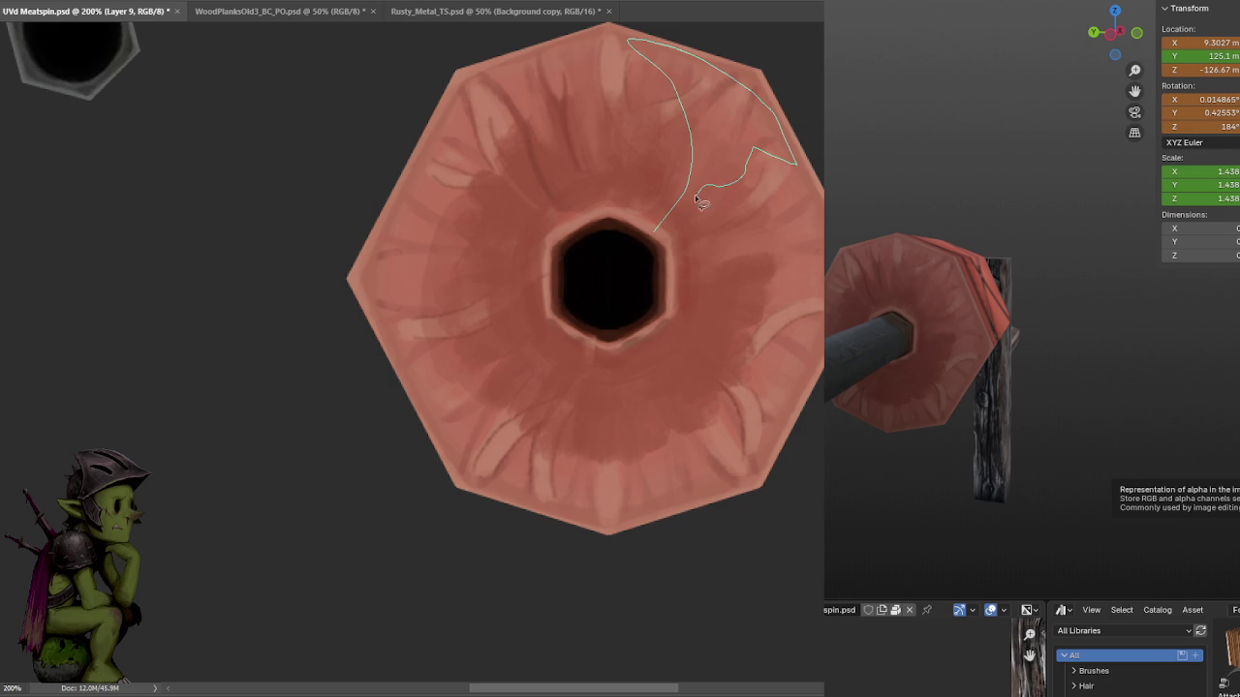
Lasso-select vein shapes from the hole to the top edge, left regions, and a strand right of the hole.
drag(655, 246, 705, 175)
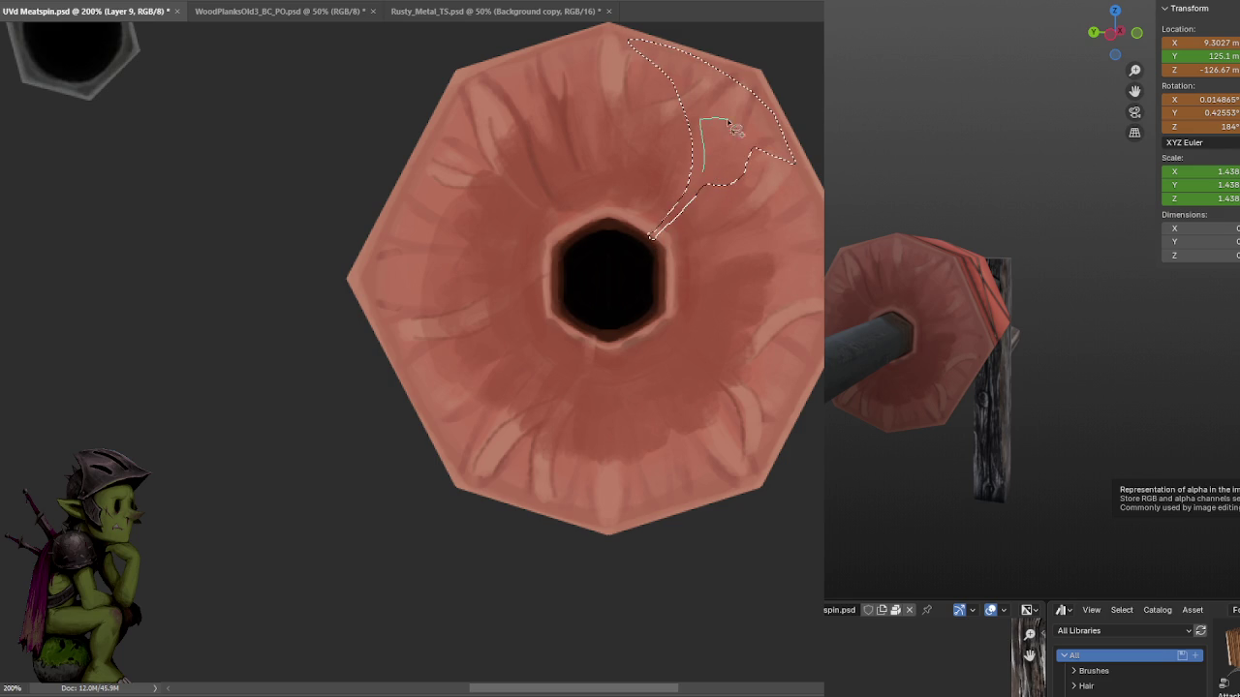
drag(750, 170, 701, 175)
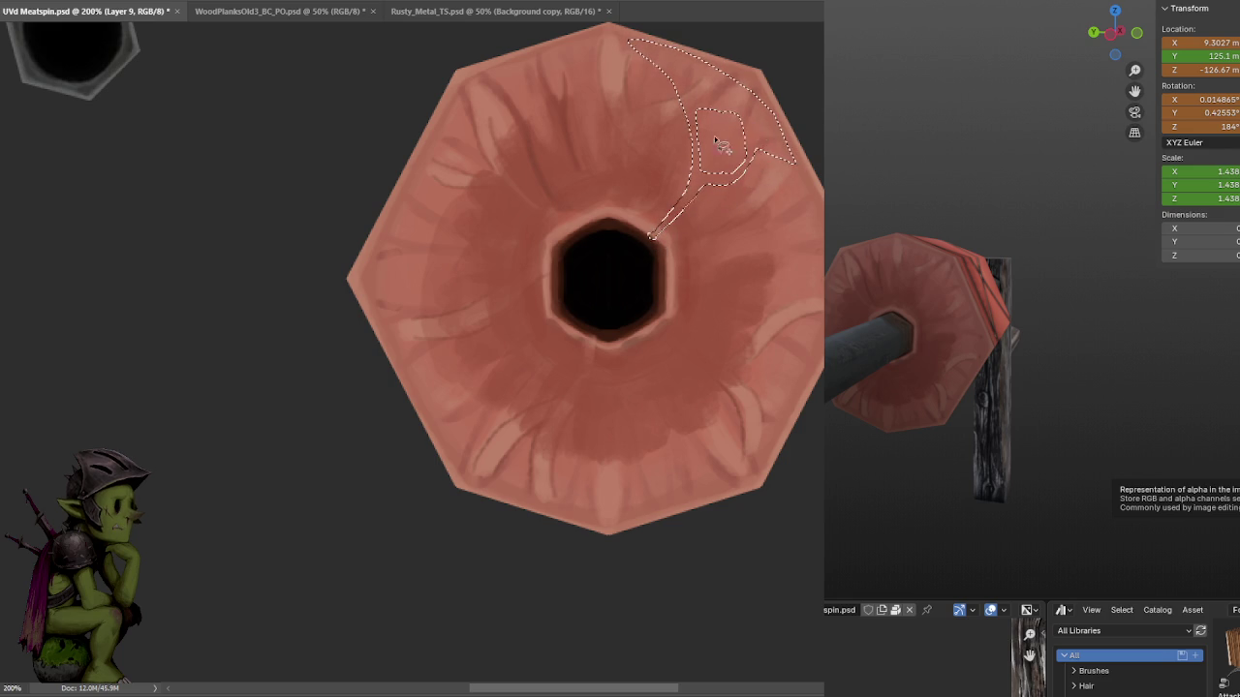
mouse_move(571, 221)
mouse_down()
mouse_move(554, 232)
mouse_move(498, 133)
mouse_up()
drag(576, 219, 544, 50)
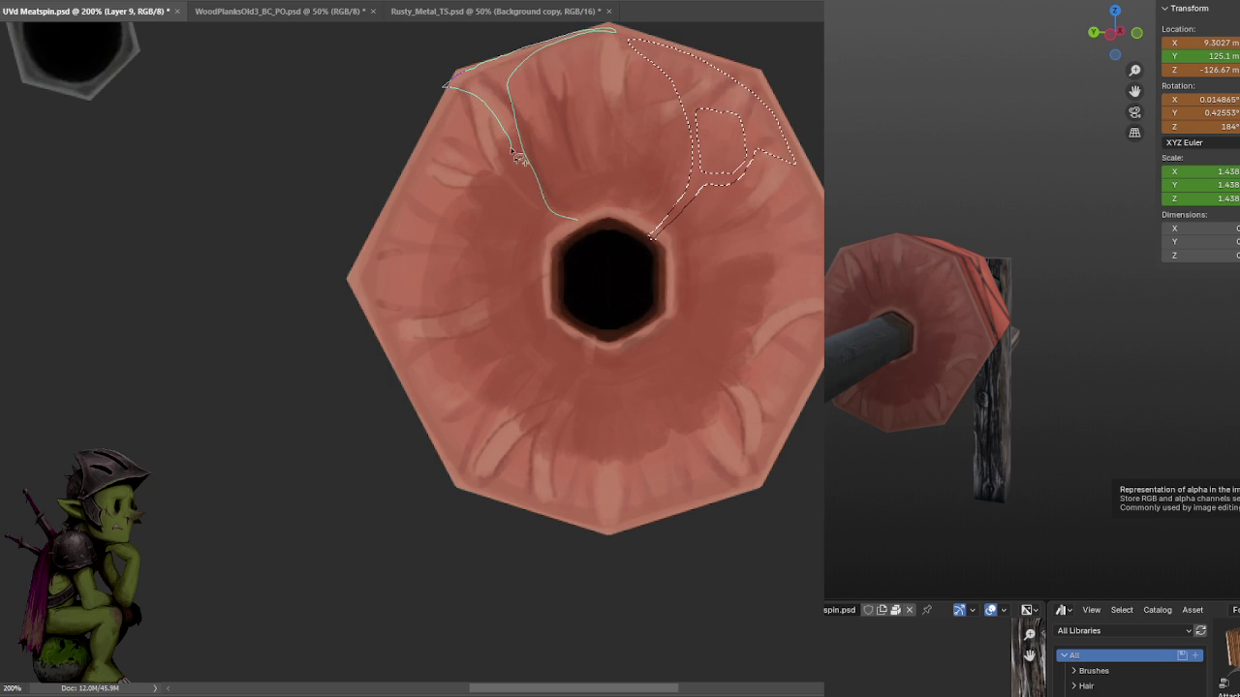
shift+drag(571, 242, 565, 237)
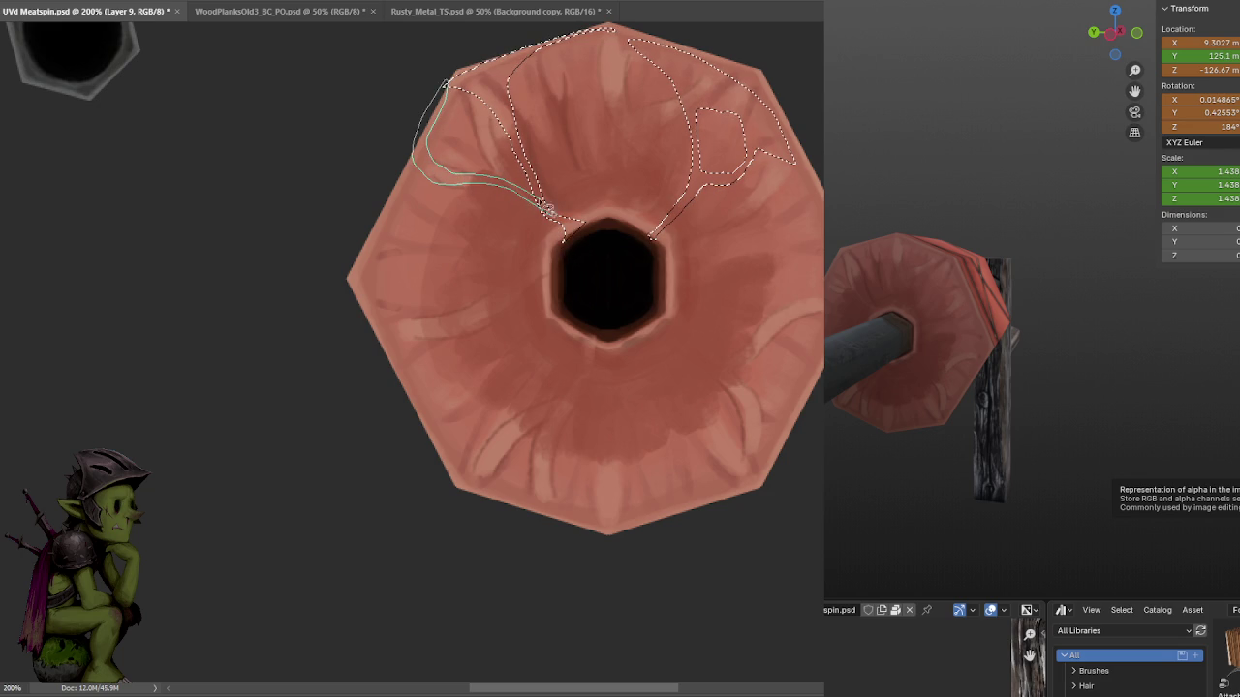
shift+drag(546, 208, 397, 184)
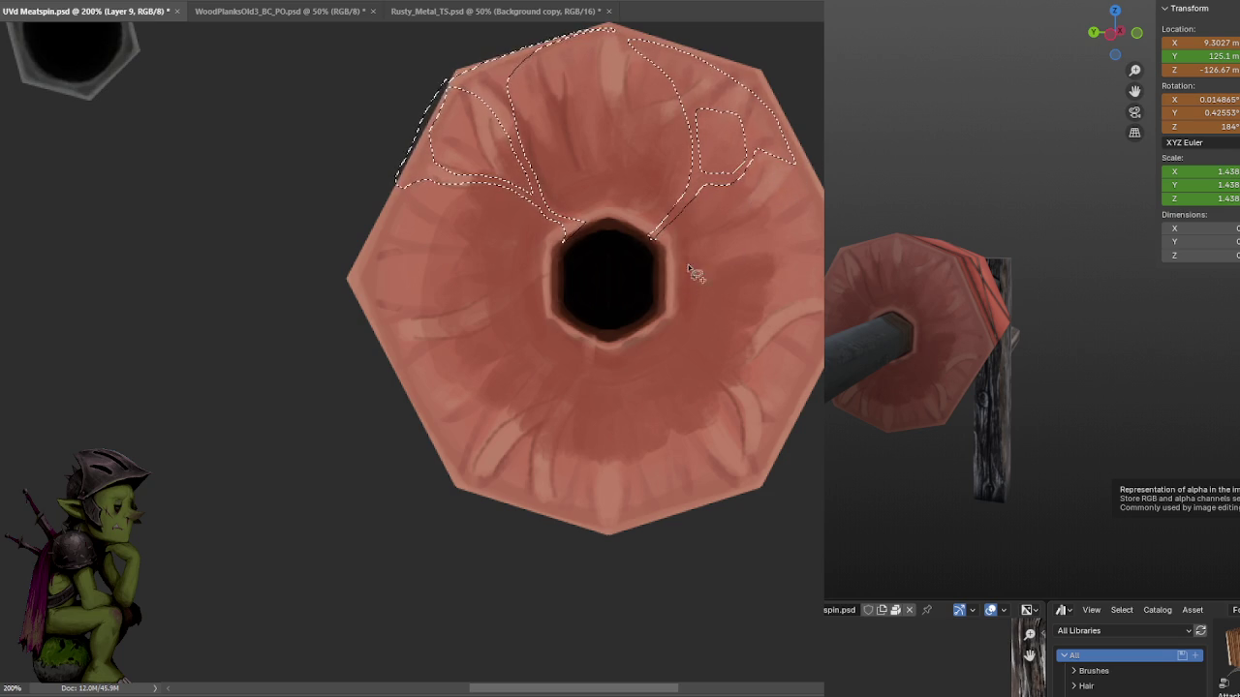
shift+drag(677, 292, 819, 307)
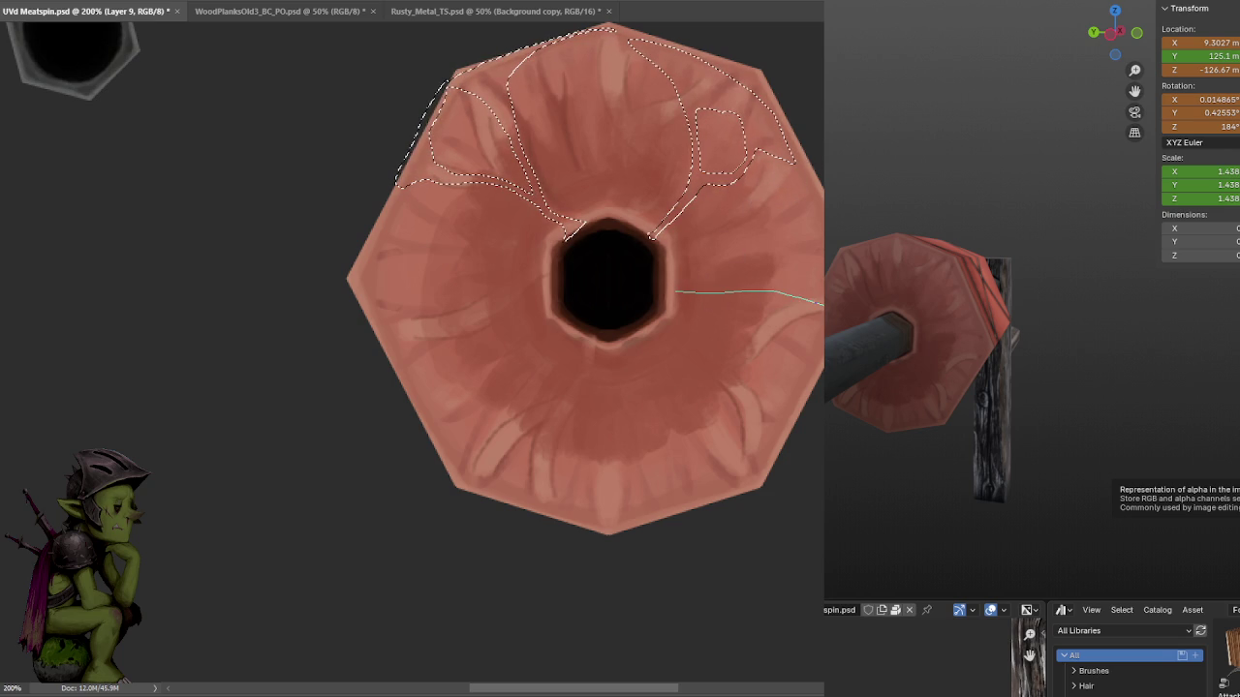
shift+drag(772, 292, 655, 290)
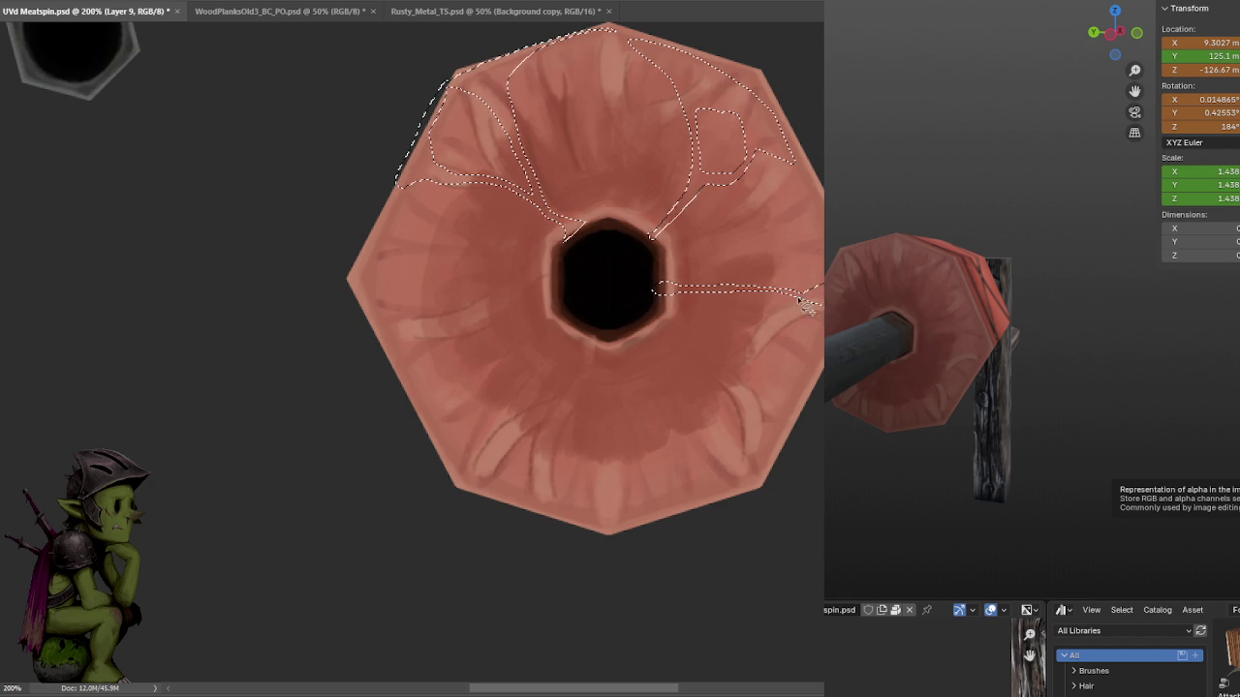
mouse_move(795, 294)
shift+mouse_down()
mouse_move(792, 325)
mouse_move(782, 295)
shift+mouse_up()
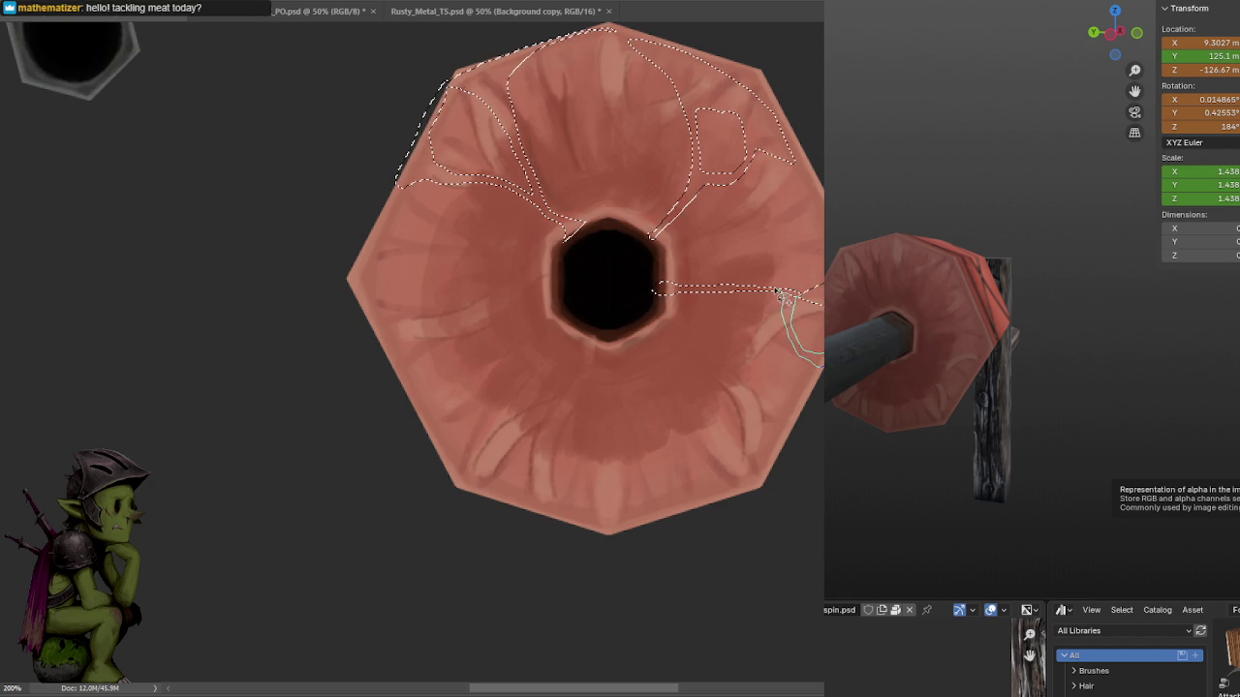
click(654, 370)
key(ctrl+z)
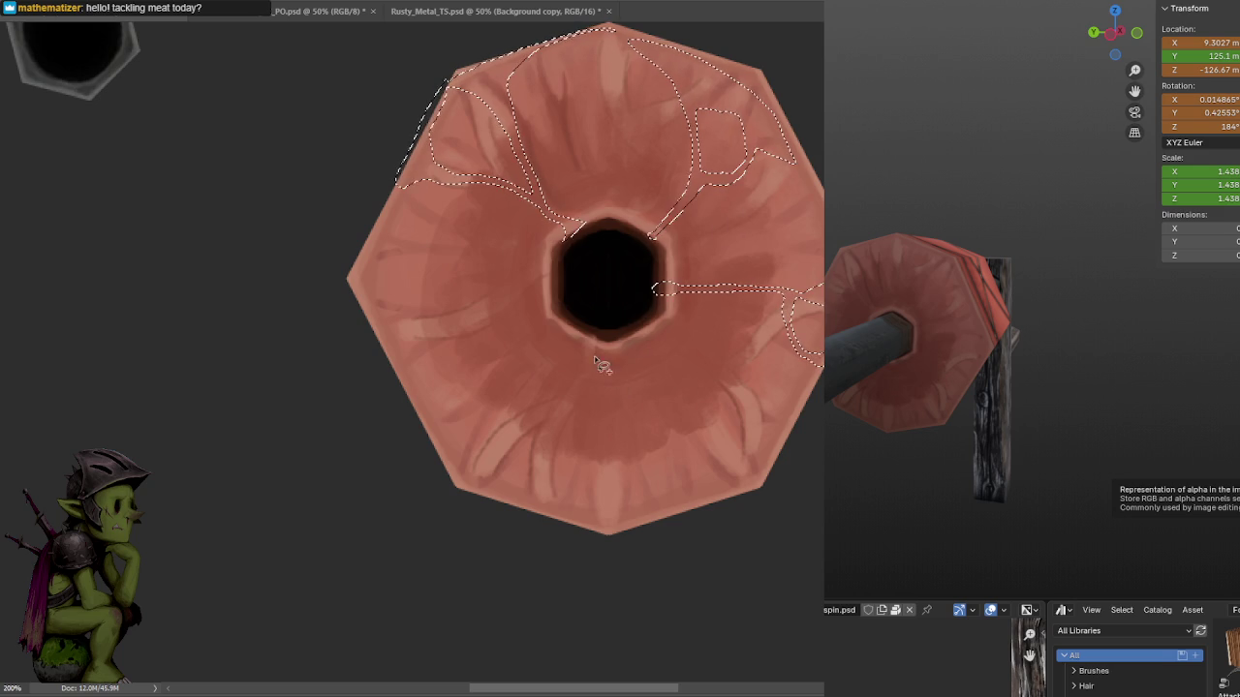
shift+drag(601, 366, 593, 343)
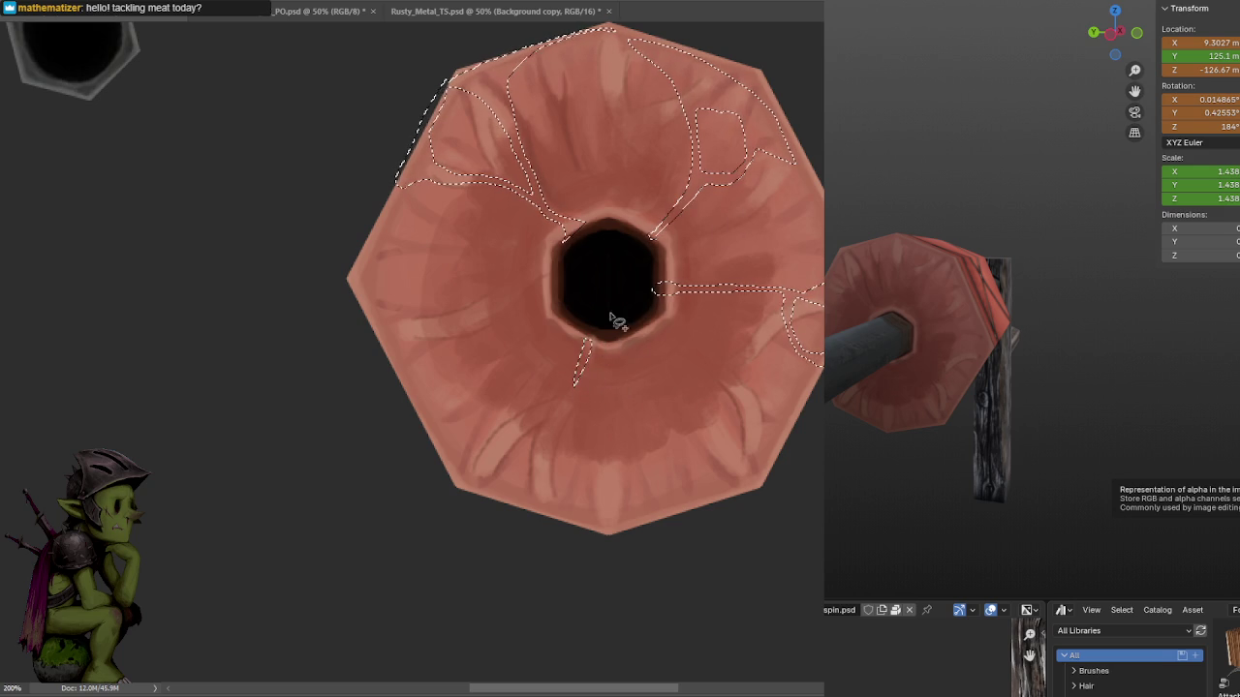
Paint the selected fat veins light pink, including the right branch, then deselect.
drag(770, 79, 669, 218)
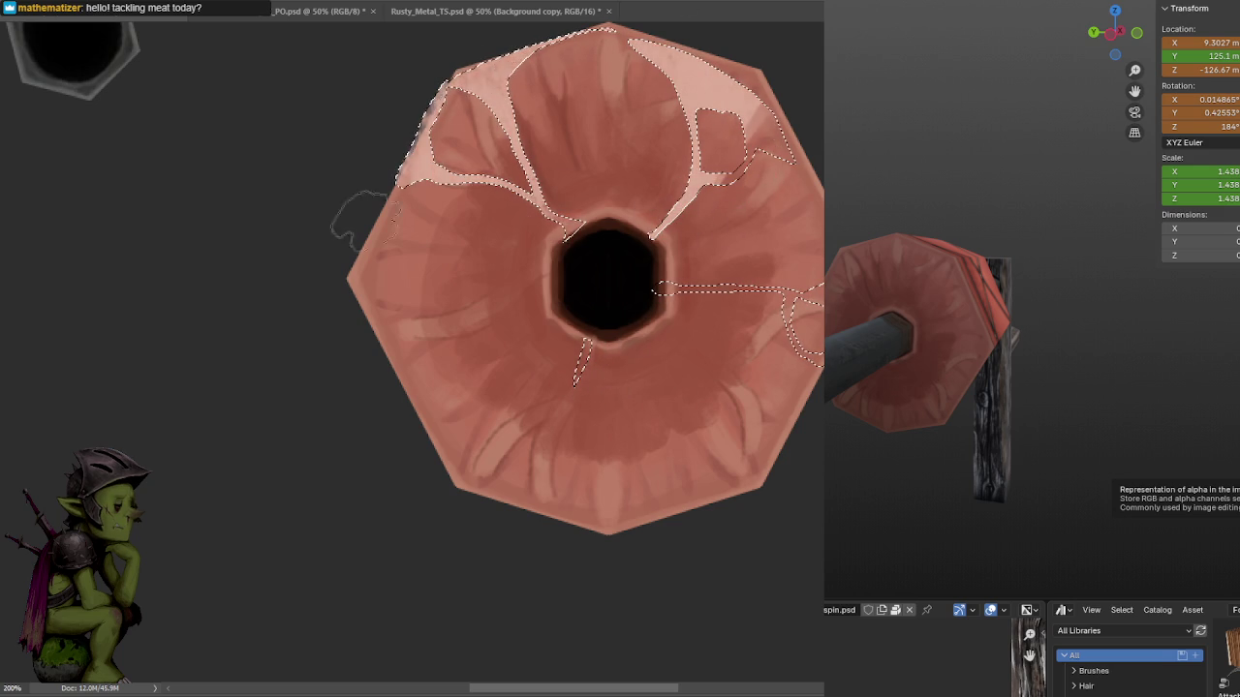
key(ctrl+z)
key(ctrl+shift+z)
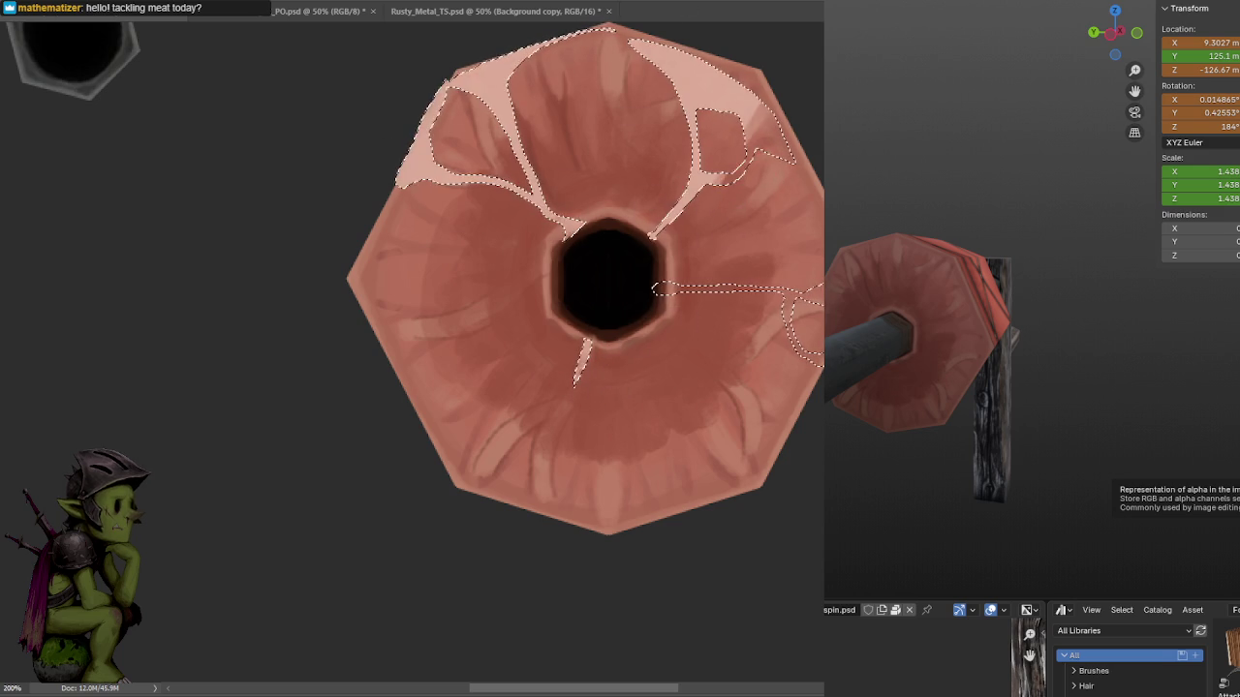
key(ctrl+z)
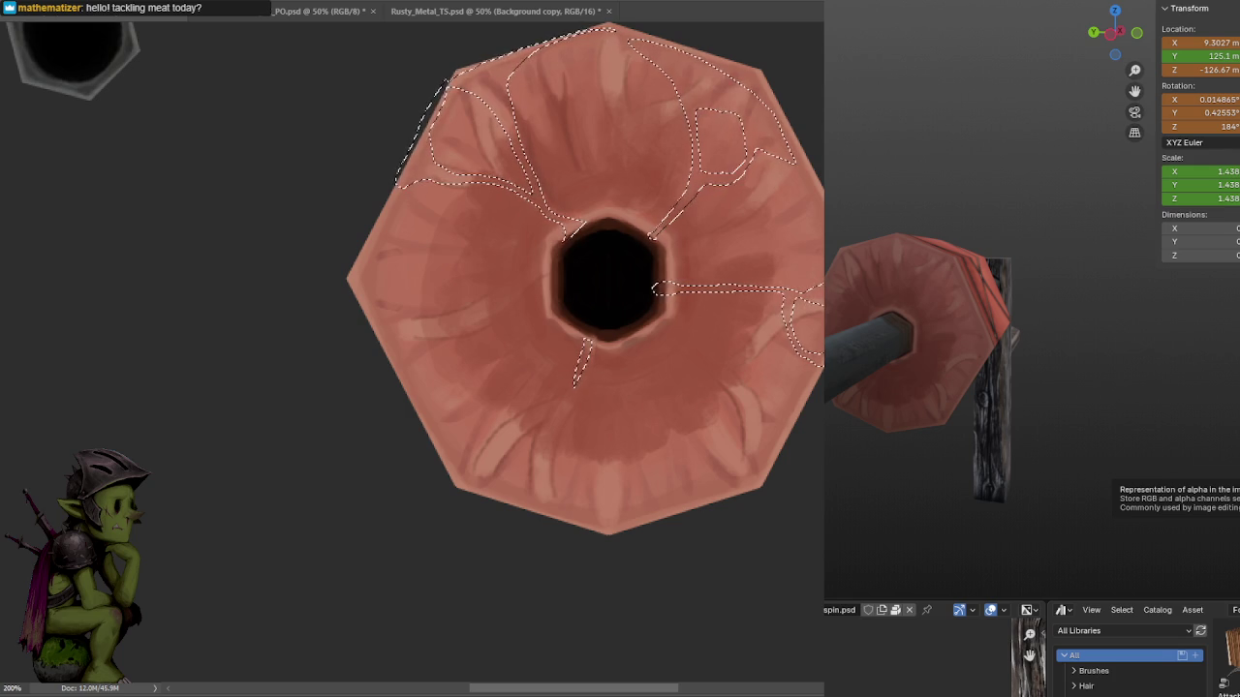
key(ctrl+shift+z)
mouse_move(474, 117)
mouse_down()
mouse_move(416, 189)
mouse_move(514, 184)
mouse_move(605, 291)
mouse_move(614, 390)
mouse_up()
drag(659, 288, 808, 334)
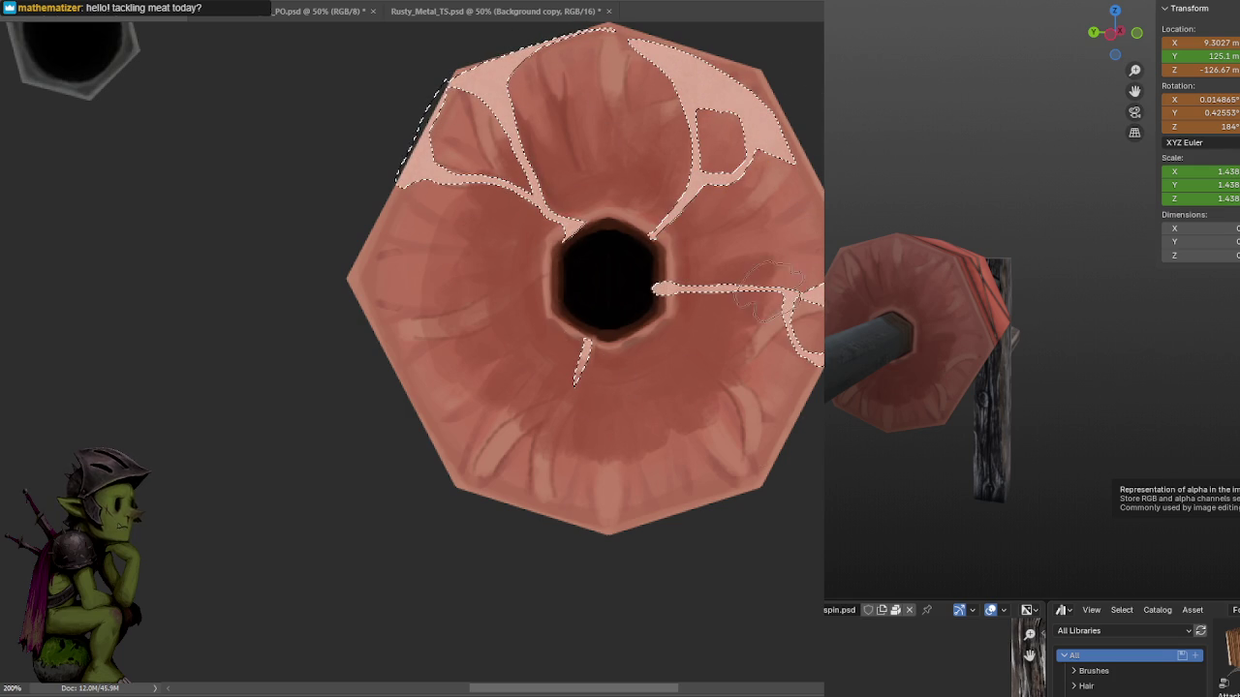
key(ctrl+d)
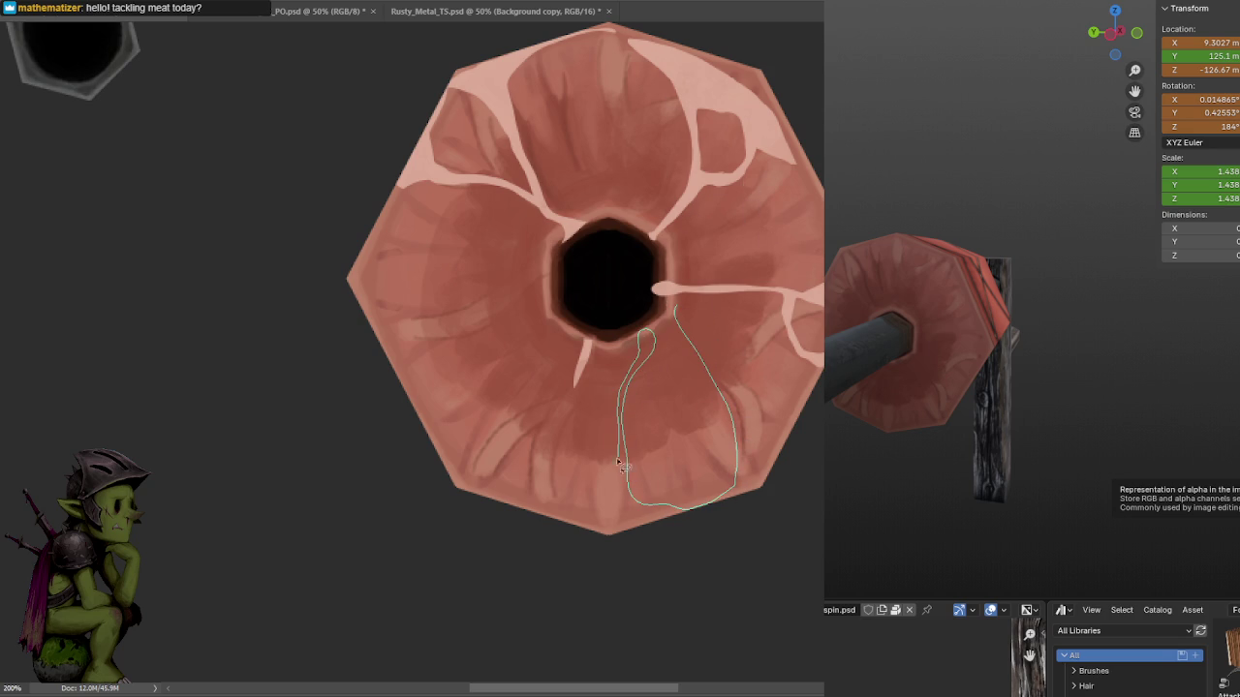
Lasso-outline the first fat strands running from the hole's lower-left to the bottom edge.
drag(625, 532, 766, 490)
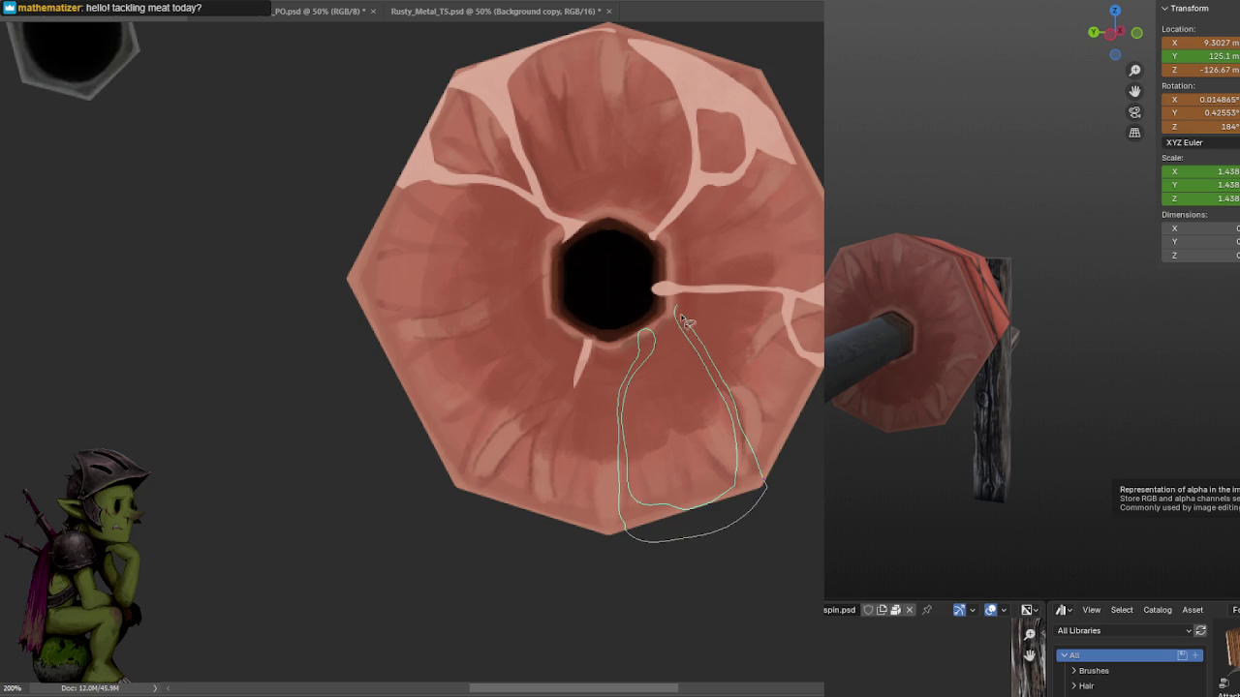
mouse_move(681, 320)
mouse_down()
mouse_move(683, 334)
mouse_move(617, 395)
mouse_move(610, 377)
mouse_up()
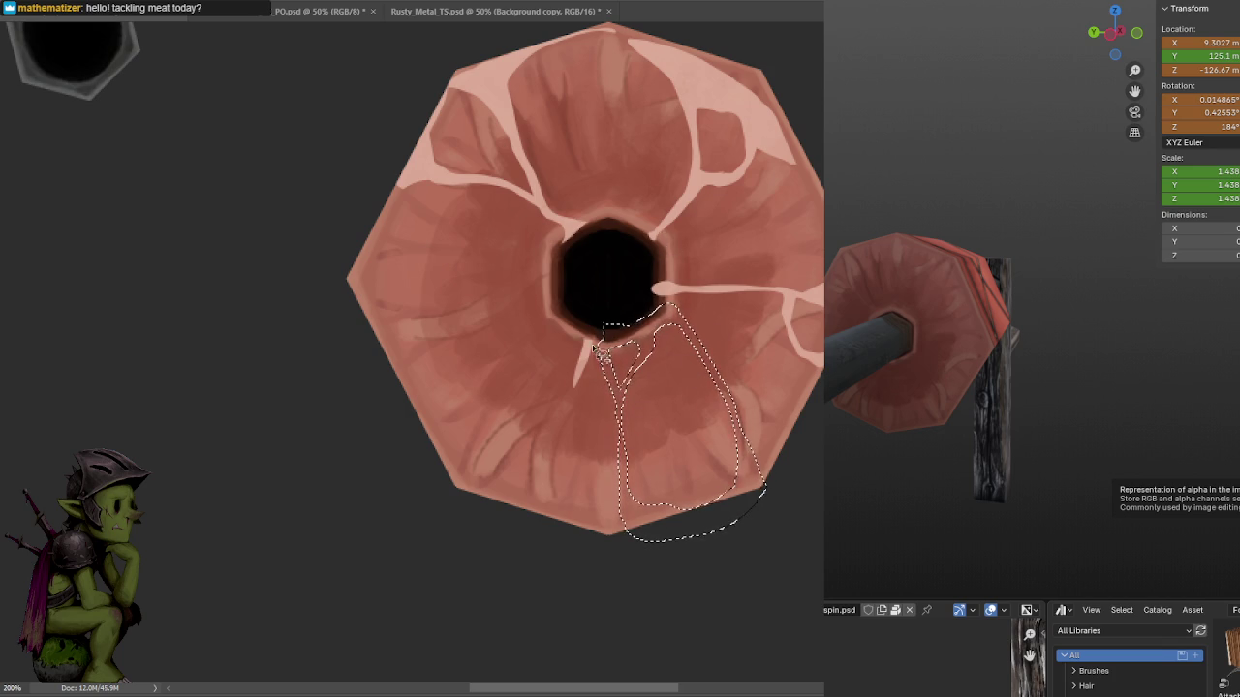
drag(594, 361, 579, 430)
mouse_move(550, 523)
mouse_down()
mouse_move(607, 543)
mouse_move(541, 492)
mouse_up()
drag(619, 352, 616, 350)
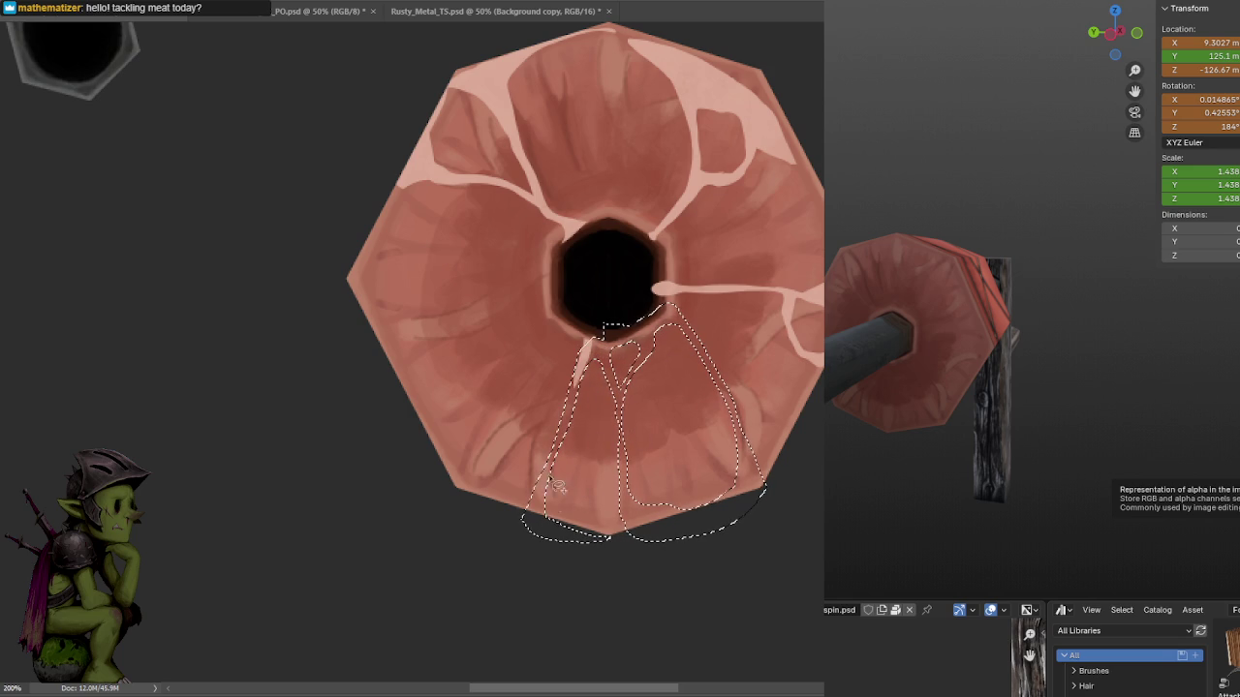
Add more lower strand shapes to the selection, paint them lighter, then deselect.
drag(635, 523, 532, 513)
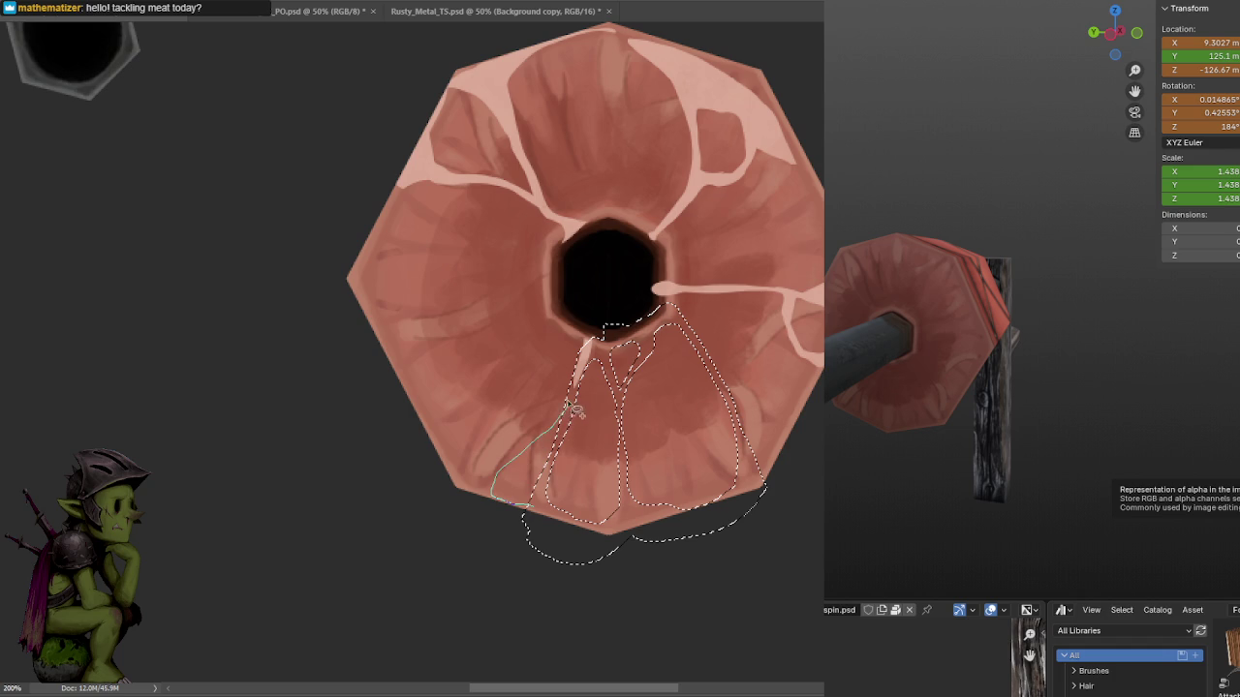
mouse_move(528, 438)
mouse_down()
mouse_move(542, 436)
mouse_move(521, 415)
mouse_up()
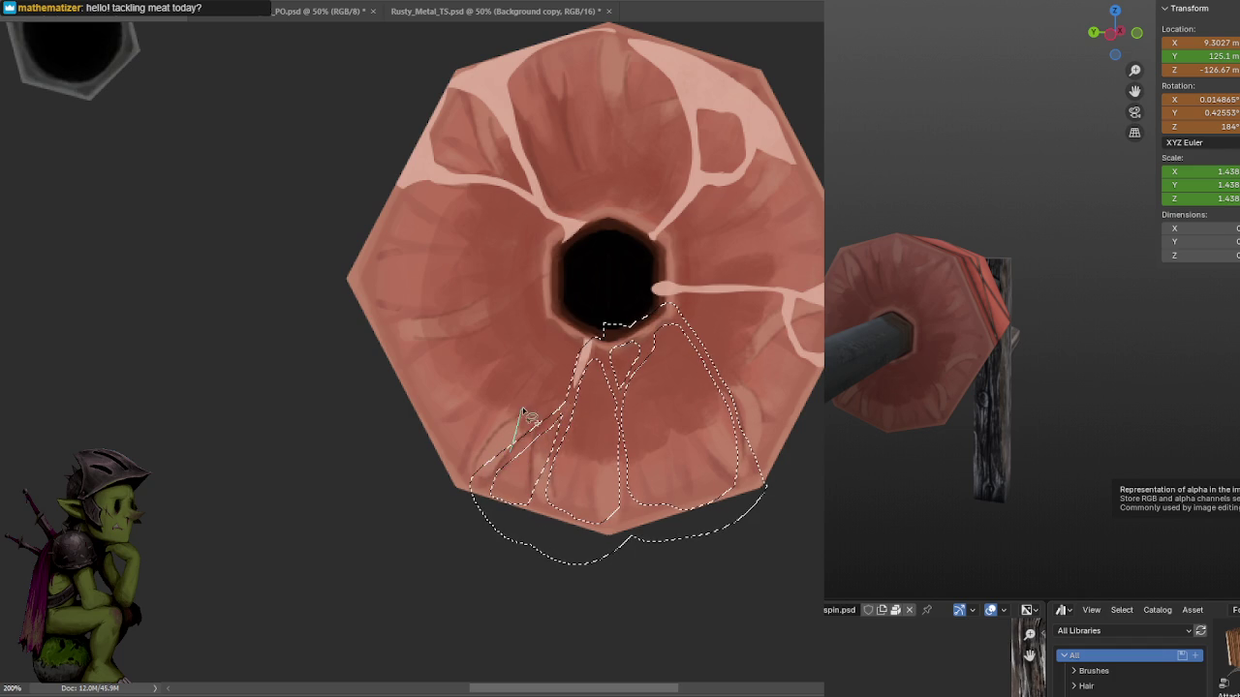
drag(501, 468, 582, 350)
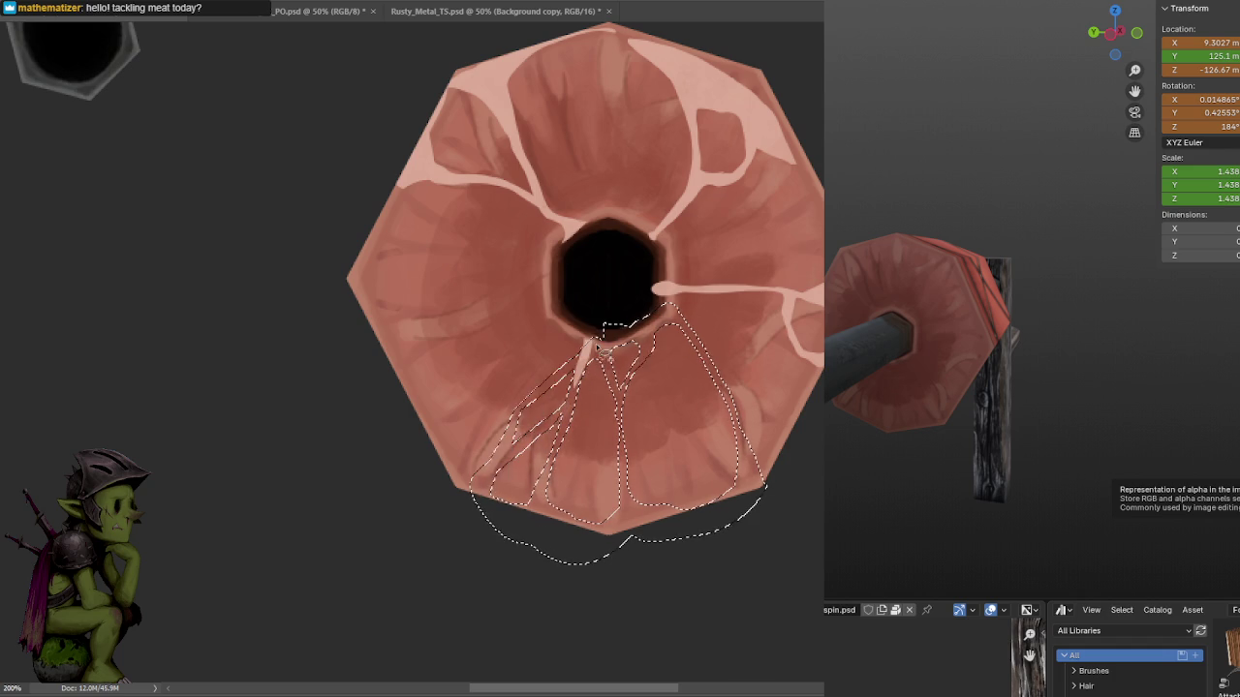
drag(528, 539, 578, 554)
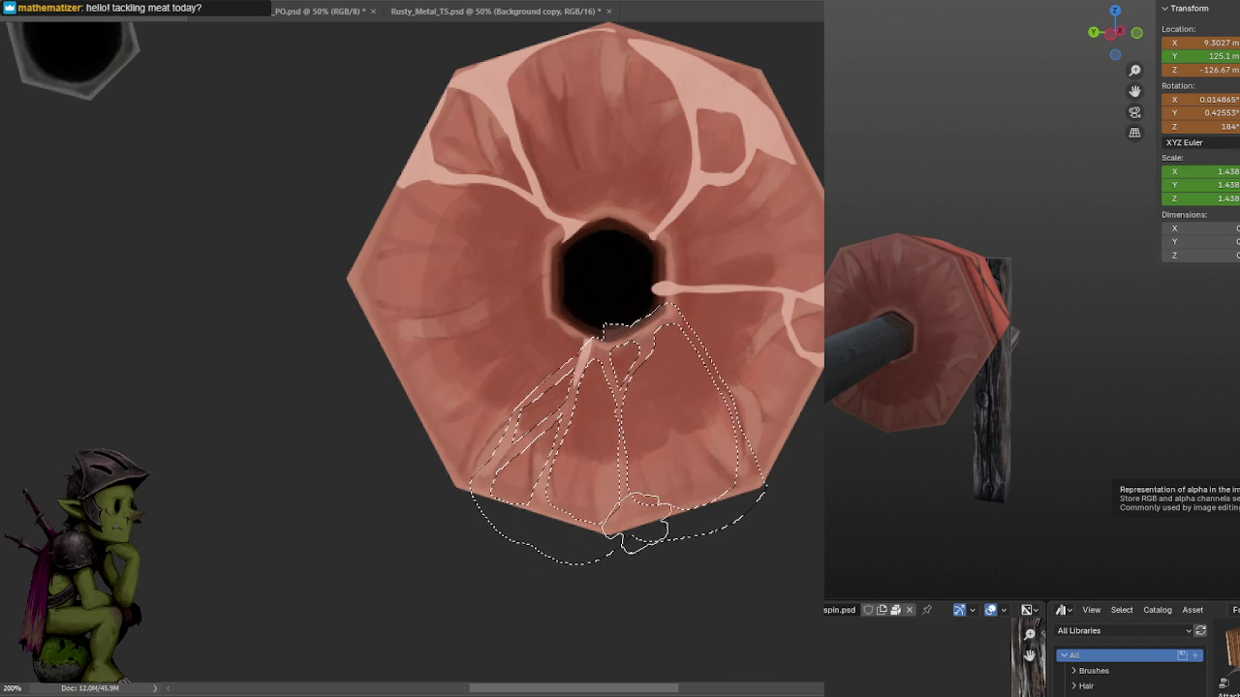
key(ctrl+d)
drag(736, 320, 798, 343)
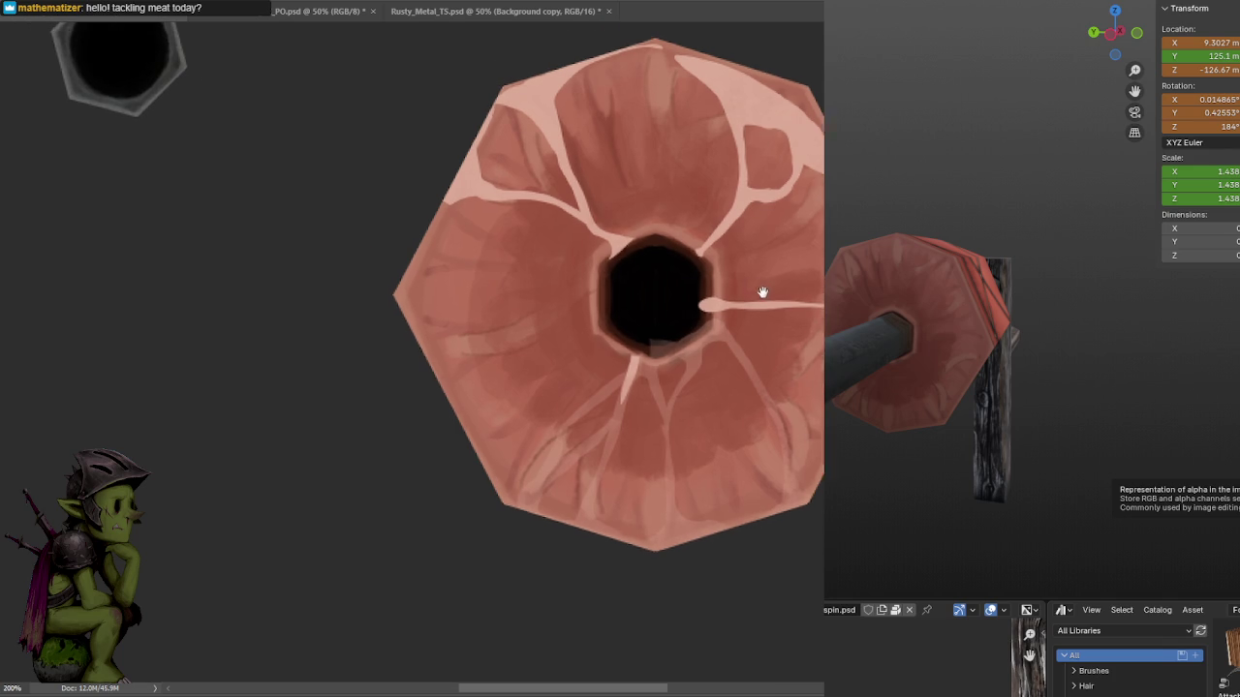
Paint the light streak below the hole darker red and save the texture.
mouse_move(740, 443)
mouse_down()
mouse_move(708, 498)
mouse_move(747, 475)
mouse_move(765, 489)
mouse_move(722, 484)
mouse_up()
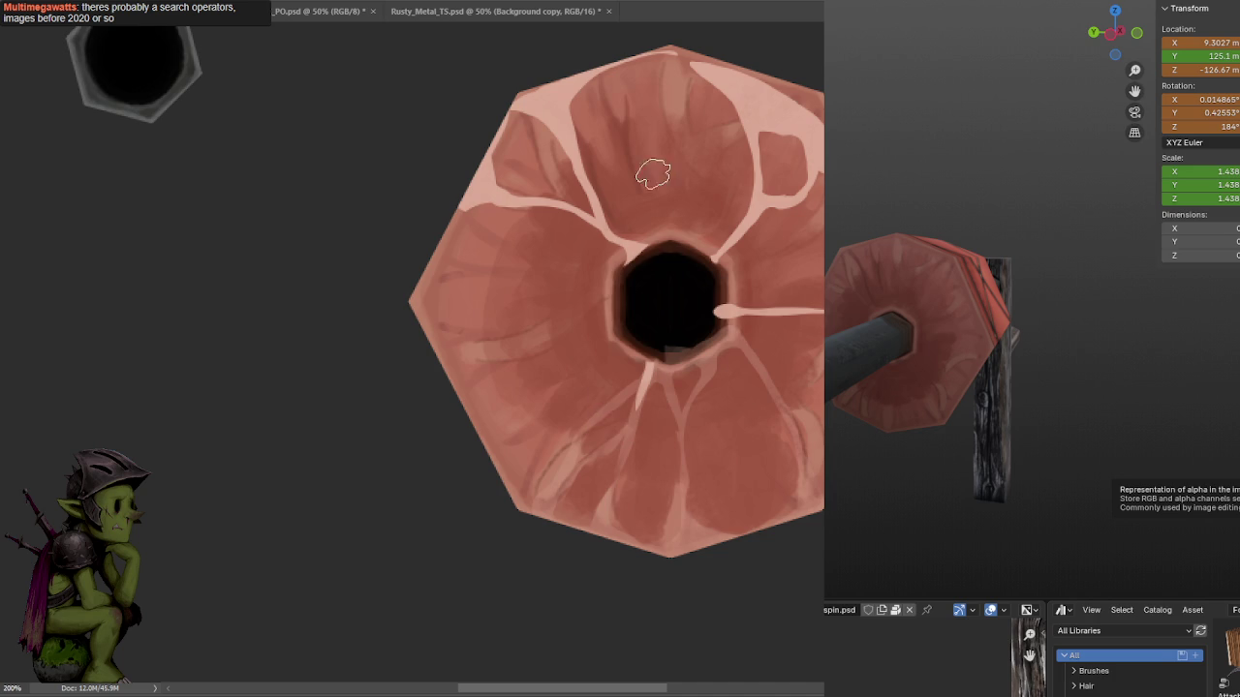
drag(643, 392, 641, 379)
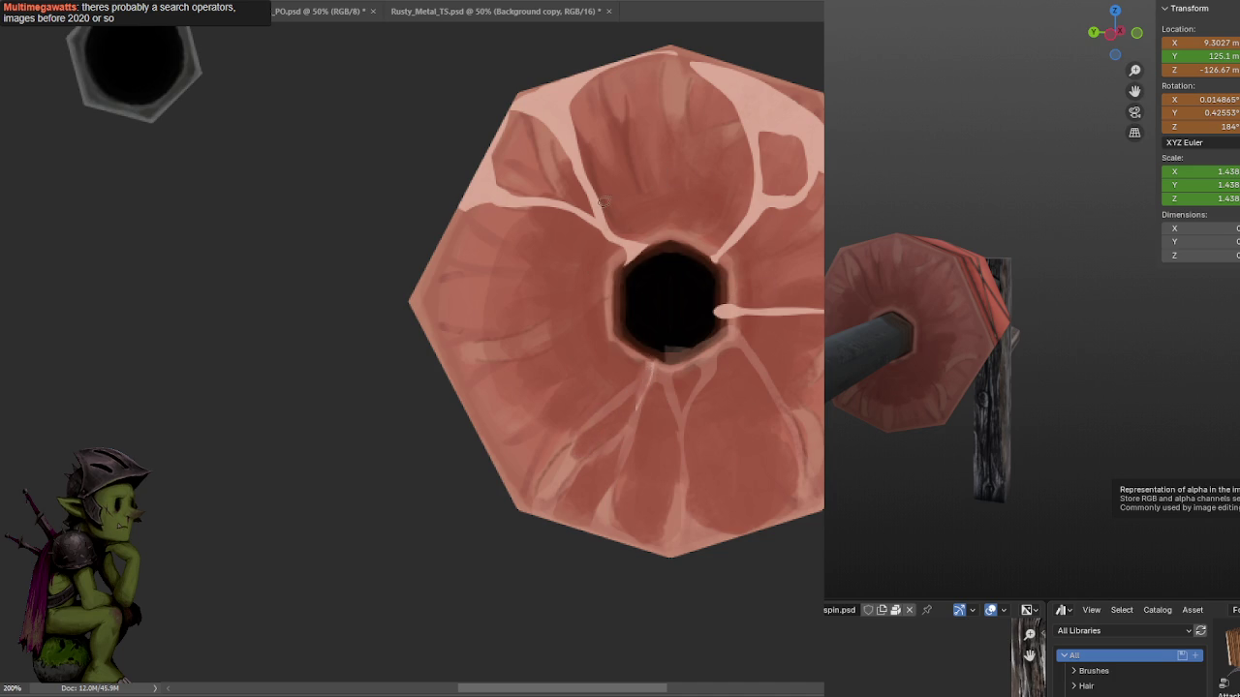
key(l)
drag(693, 145, 690, 147)
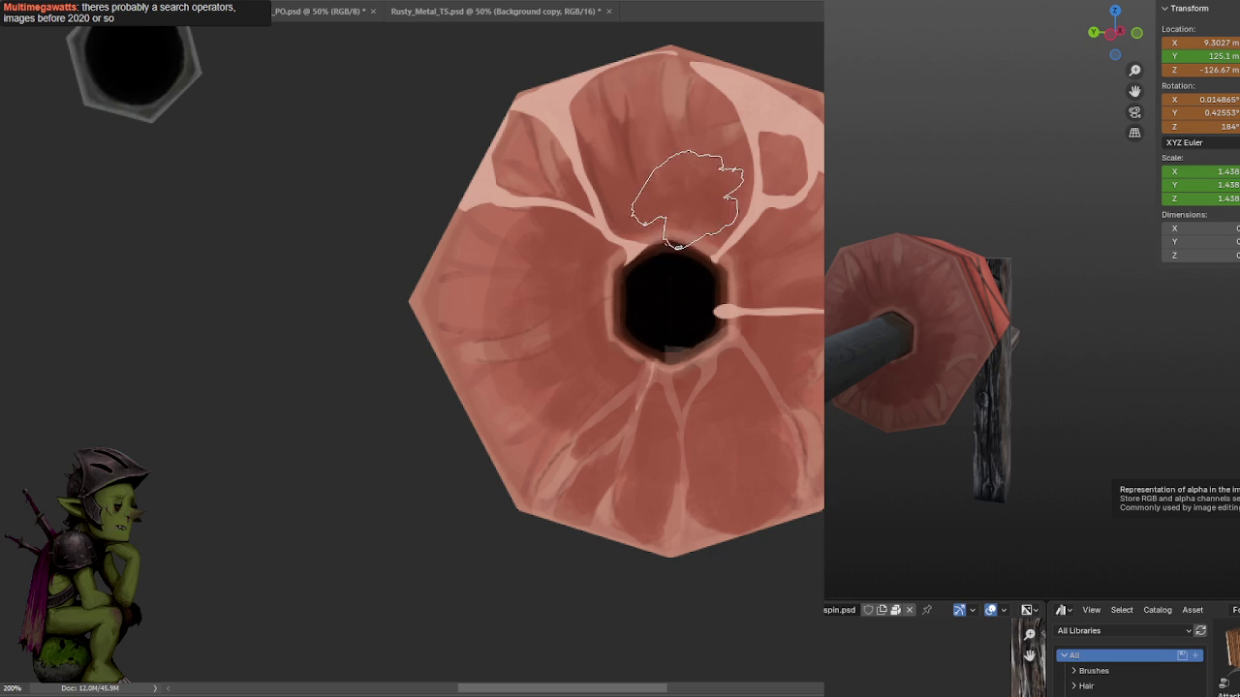
key(ctrl+s)
Select small areas on the upper petal and brush faint lighter streaks.
drag(721, 121, 822, 68)
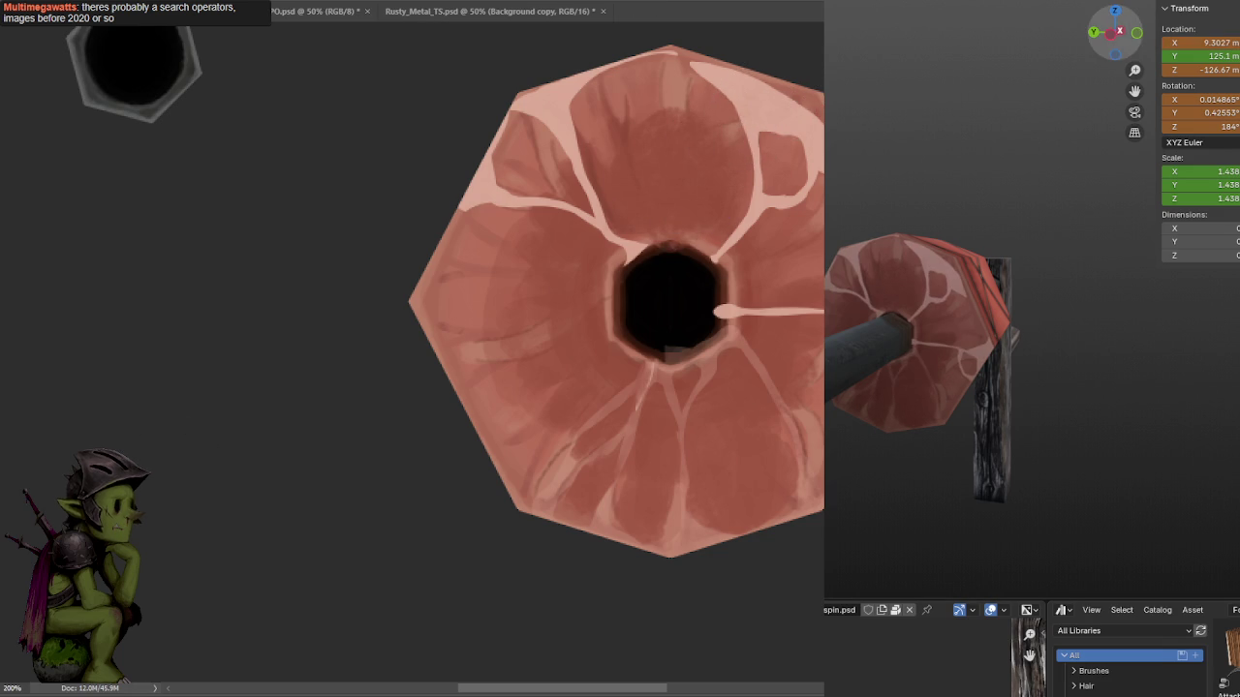
mouse_move(872, 201)
middle_down()
mouse_move(898, 202)
mouse_move(880, 171)
mouse_move(896, 182)
mouse_move(862, 184)
middle_up()
drag(678, 106, 668, 193)
drag(741, 150, 750, 179)
key(ctrl+d)
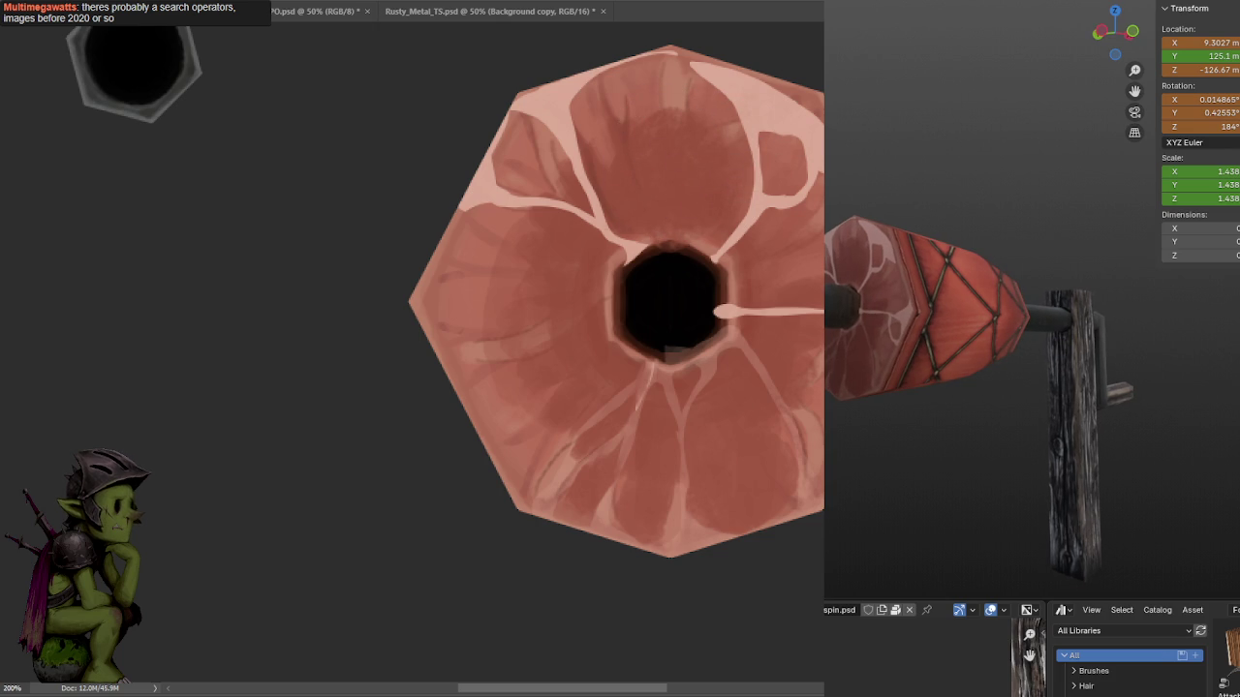
drag(658, 155, 654, 218)
mouse_move(649, 155)
mouse_down()
mouse_move(659, 169)
mouse_move(625, 204)
mouse_move(652, 184)
mouse_move(642, 213)
mouse_move(700, 222)
mouse_move(683, 163)
mouse_up()
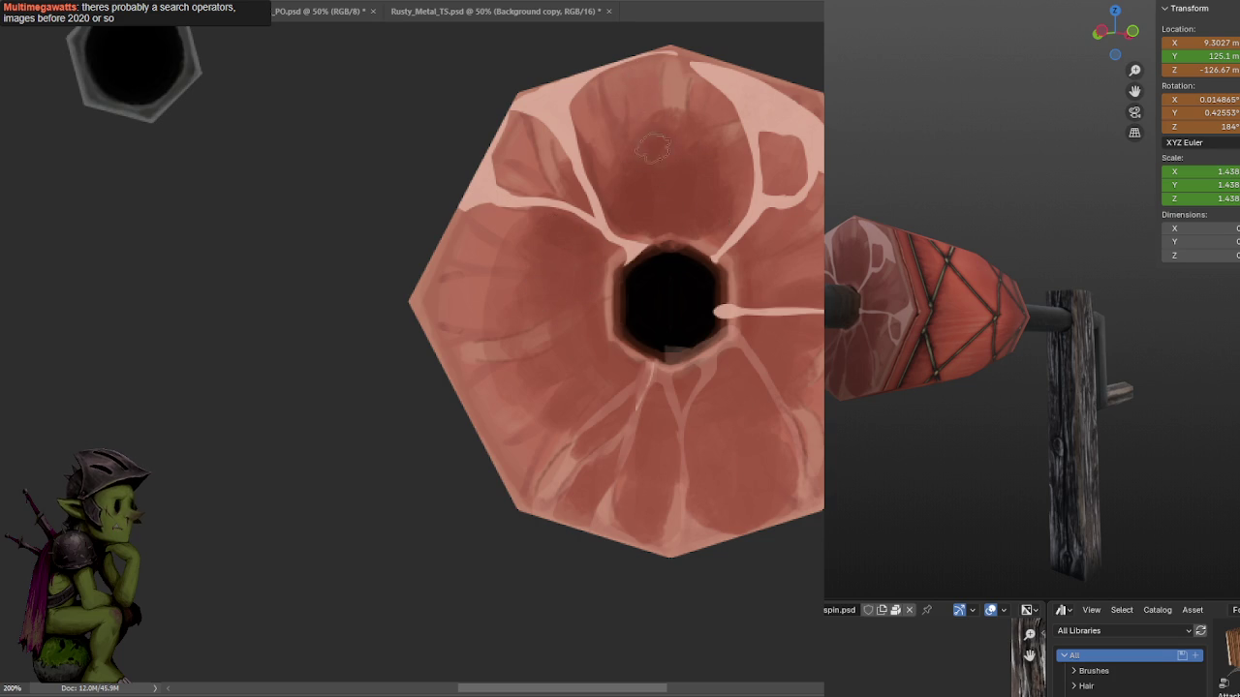
drag(672, 76, 675, 79)
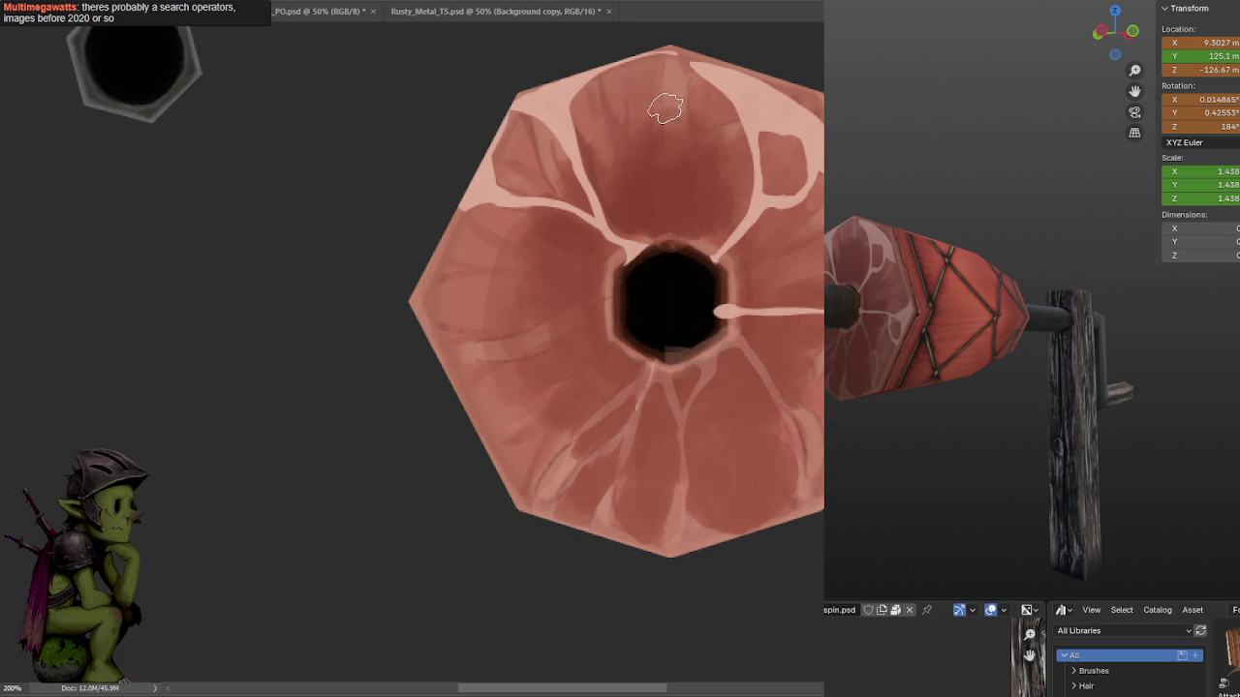